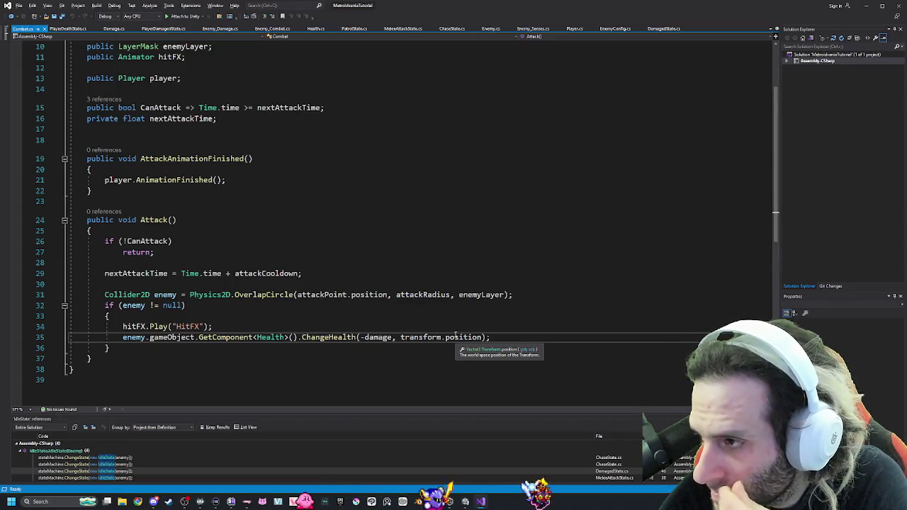
Leave Combat.cs in Visual Studio and bring the running Unity game back to the front.
{"action": "key", "text": "alt+Tab"}
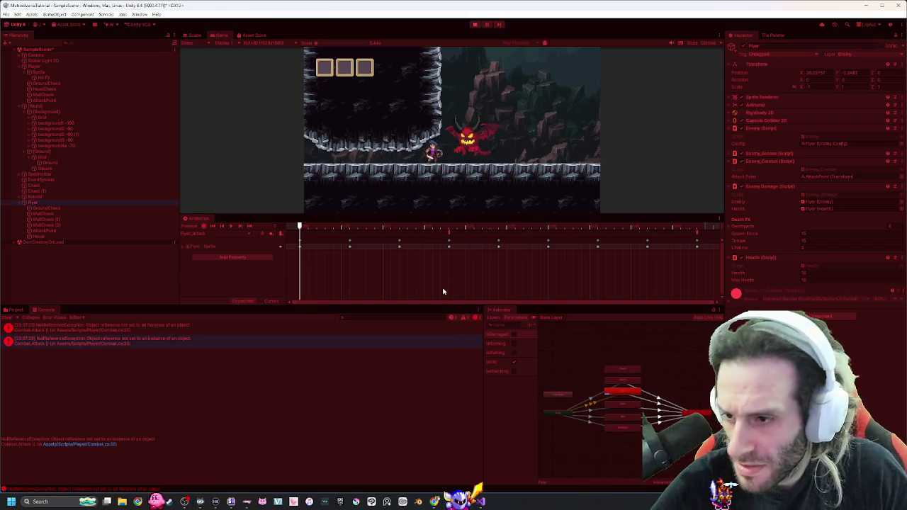
Check the functions both Flyer_Attack events call, show Flyer_Damaged's keyframes, then switch to Scene view.
{"action": "left_click", "coordinate": [448, 232]}
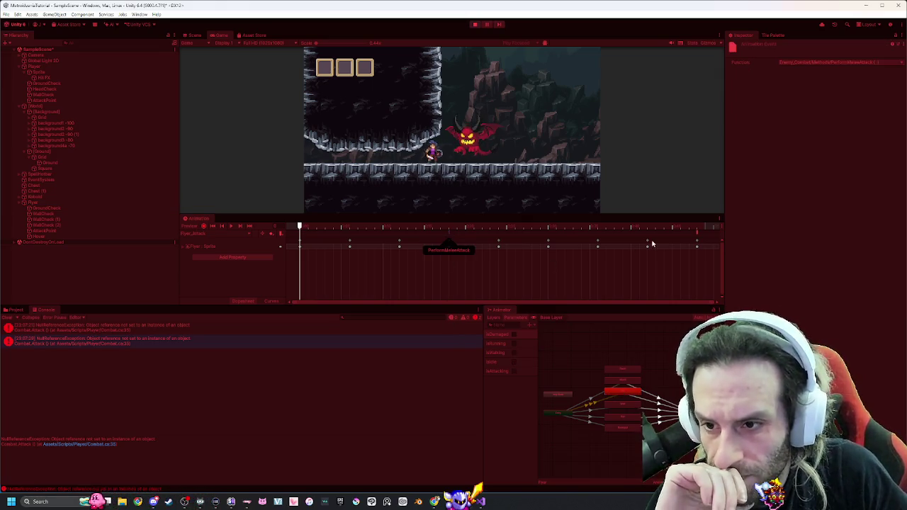
{"action": "left_click", "coordinate": [697, 235]}
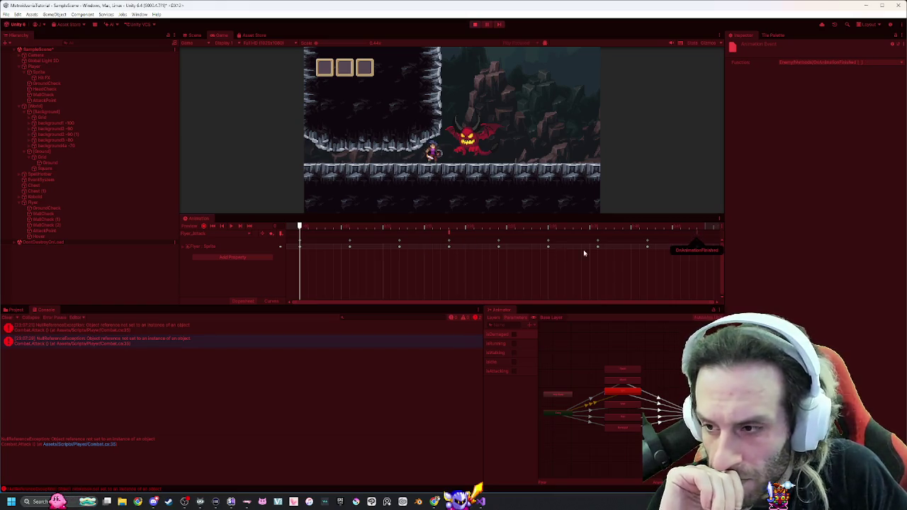
{"action": "left_click", "coordinate": [241, 235]}
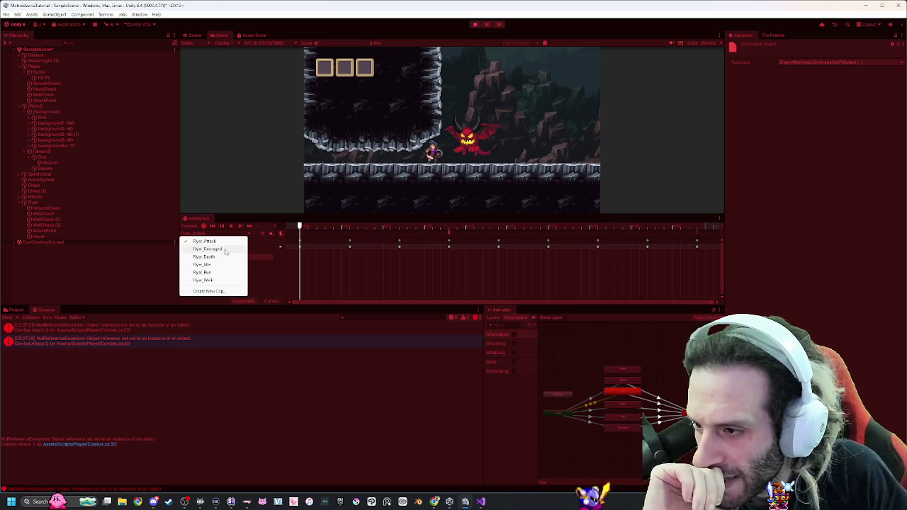
{"action": "left_click", "coordinate": [225, 249]}
{"action": "scroll", "coordinate": [605, 257], "scroll_direction": "up", "scroll_amount": 2}
{"action": "left_click_drag", "start_coordinate": [480, 301], "coordinate": [278, 301]}
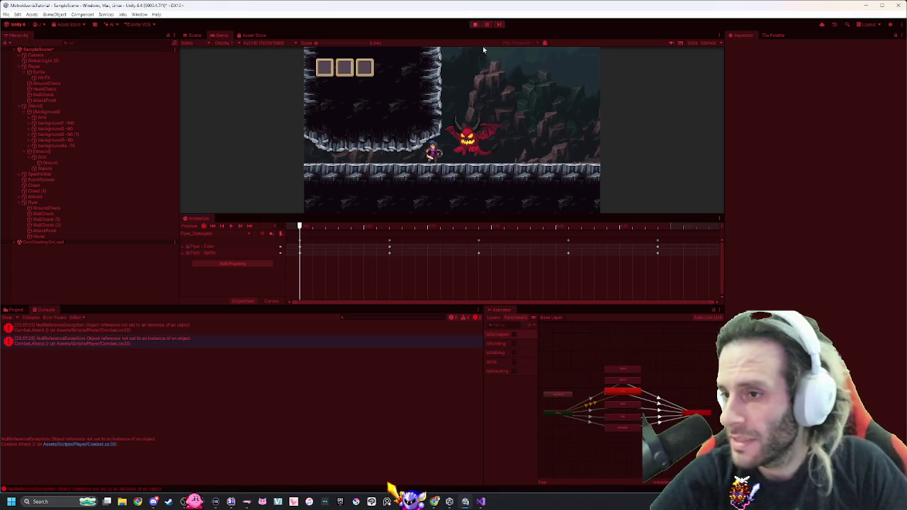
{"action": "left_click", "coordinate": [194, 35]}
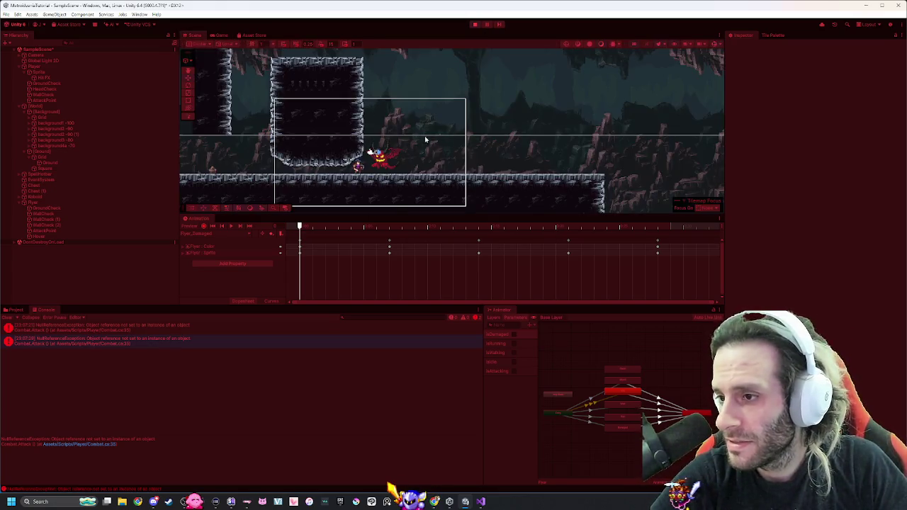
Select and frame the Player in the Scene view, select background2 -90, then return to the game.
{"action": "left_click", "coordinate": [49, 66]}
{"action": "key", "text": "f"}
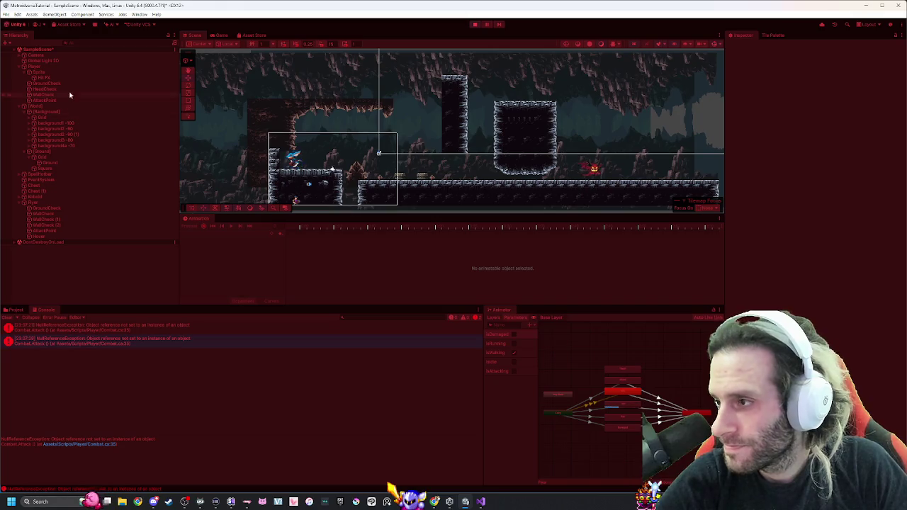
{"action": "left_click", "coordinate": [66, 67]}
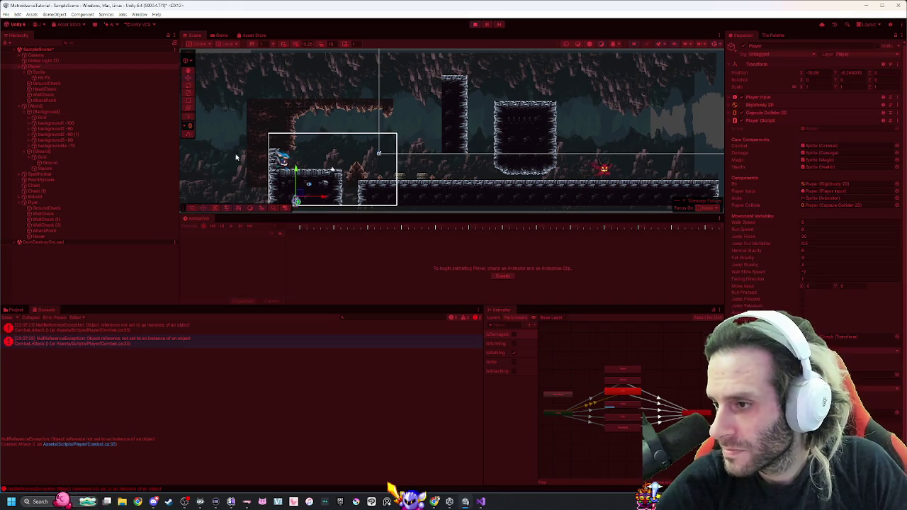
{"action": "left_click", "coordinate": [291, 137]}
{"action": "left_click", "coordinate": [218, 35]}
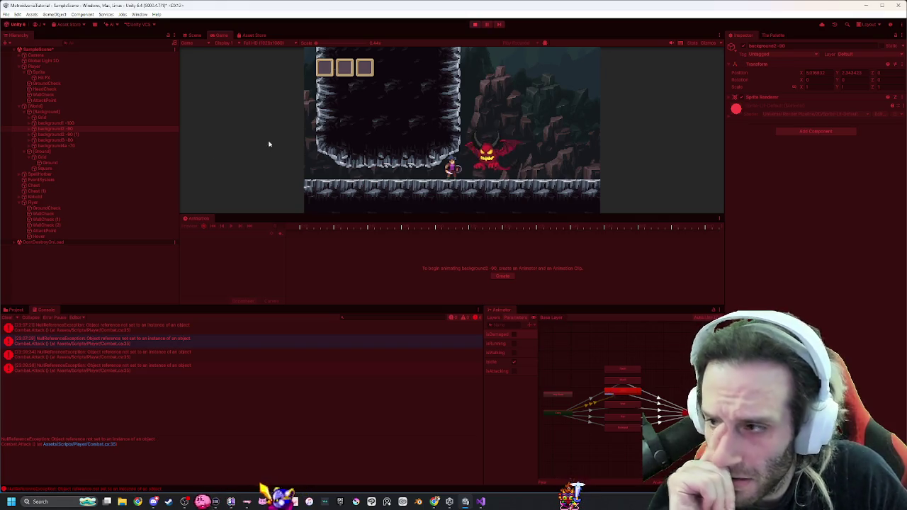
Inspect the Flyer's components with its Enemy Sensor settings expanded, then go back to Visual Studio.
{"action": "left_click", "coordinate": [51, 202]}
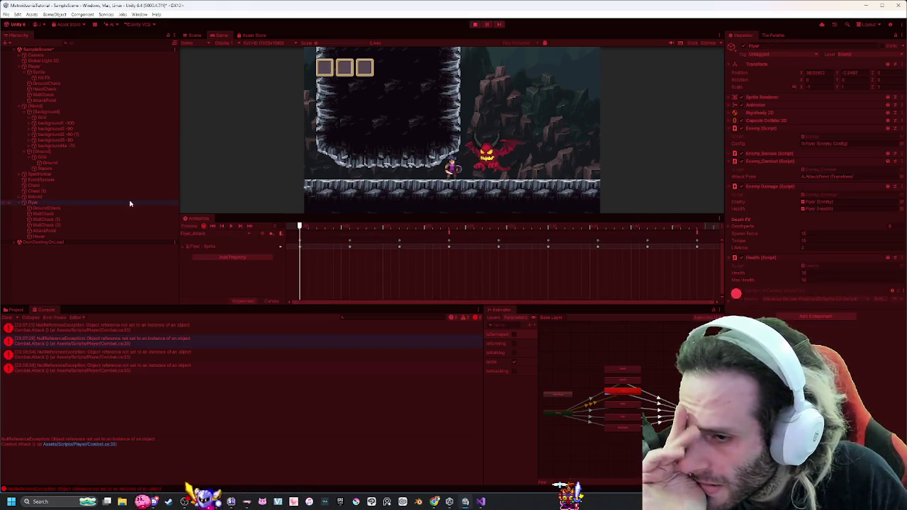
{"action": "left_click", "coordinate": [729, 155]}
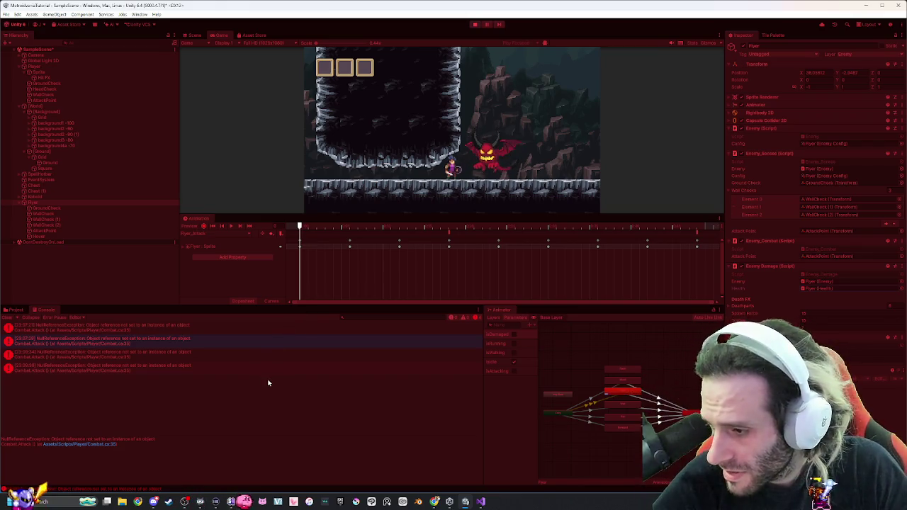
{"action": "key", "text": "alt+Tab"}
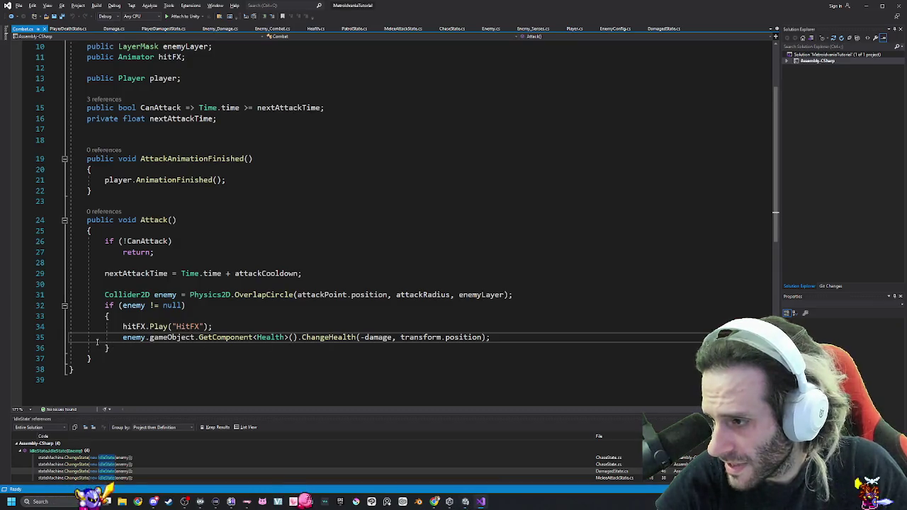
Highlight the enemy variable on line 35 and view its suggested fixes without applying any.
{"action": "left_click", "coordinate": [131, 339]}
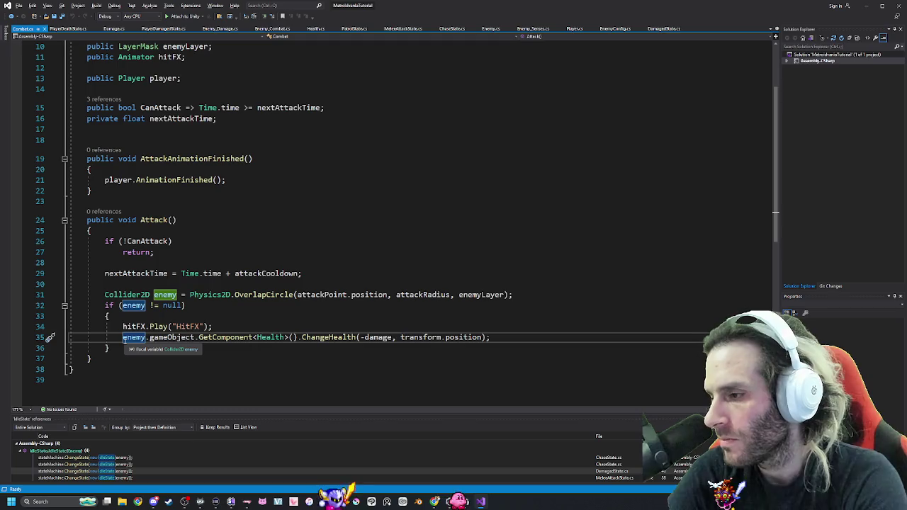
{"action": "left_click", "coordinate": [56, 340]}
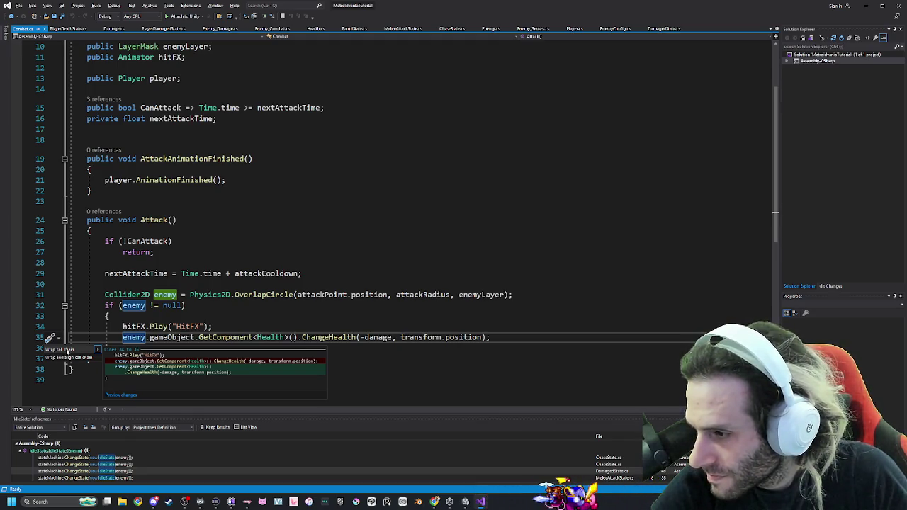
{"action": "key", "text": "Escape"}
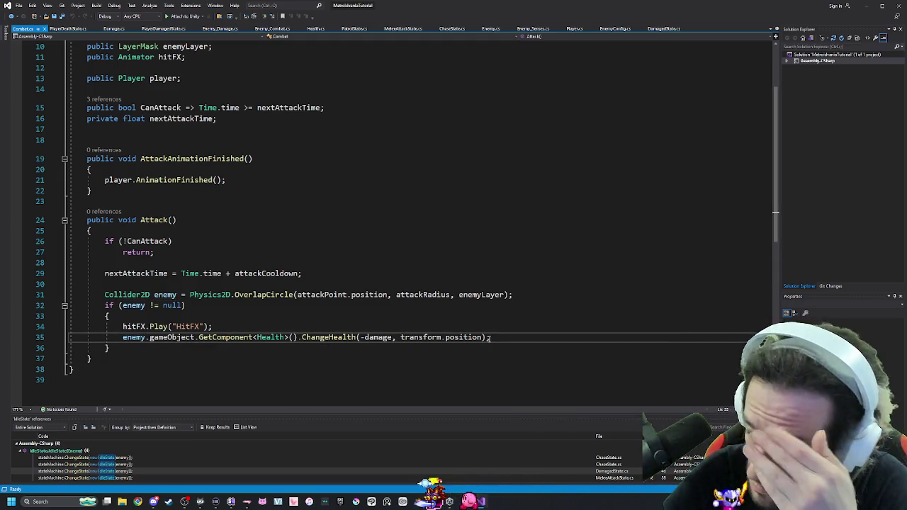
{"action": "key", "text": "alt+Tab"}
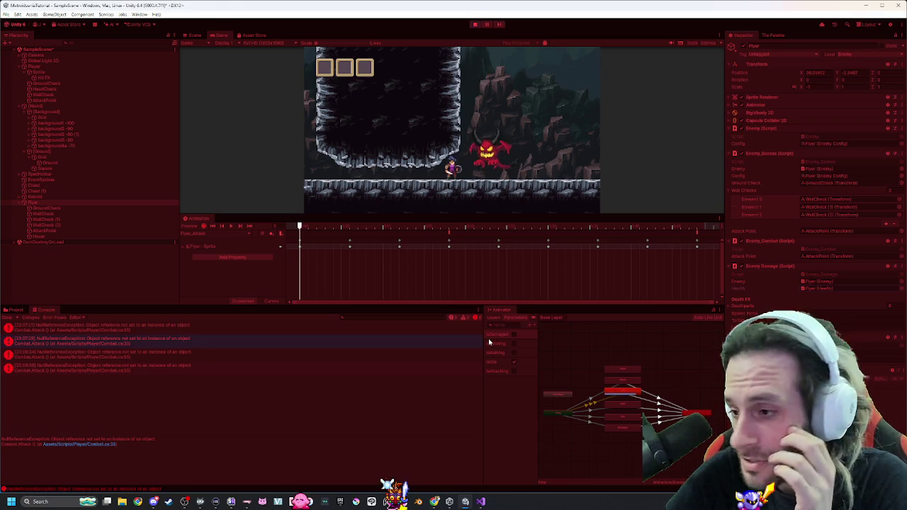
Compare the Attack() declaration on line 24 with Unity, then select the player's Sprite object.
{"action": "key", "text": "alt+Tab"}
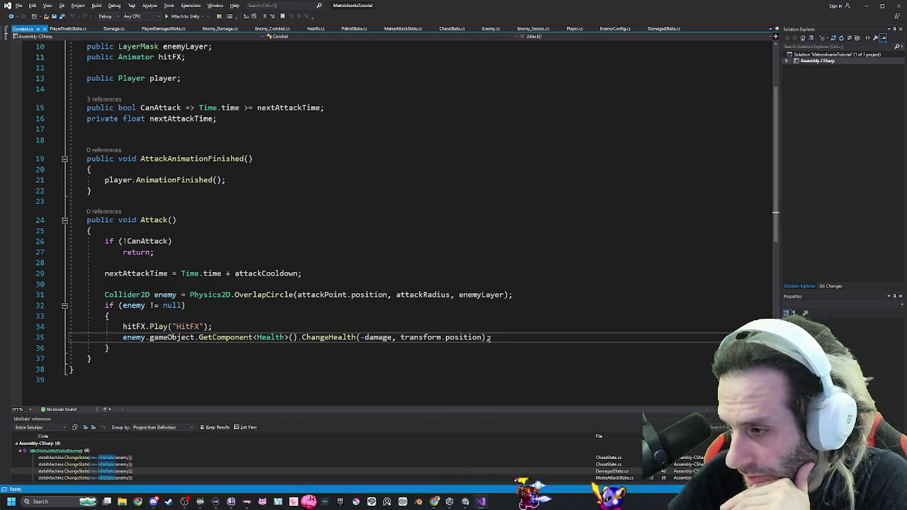
{"action": "key", "text": "alt+Tab"}
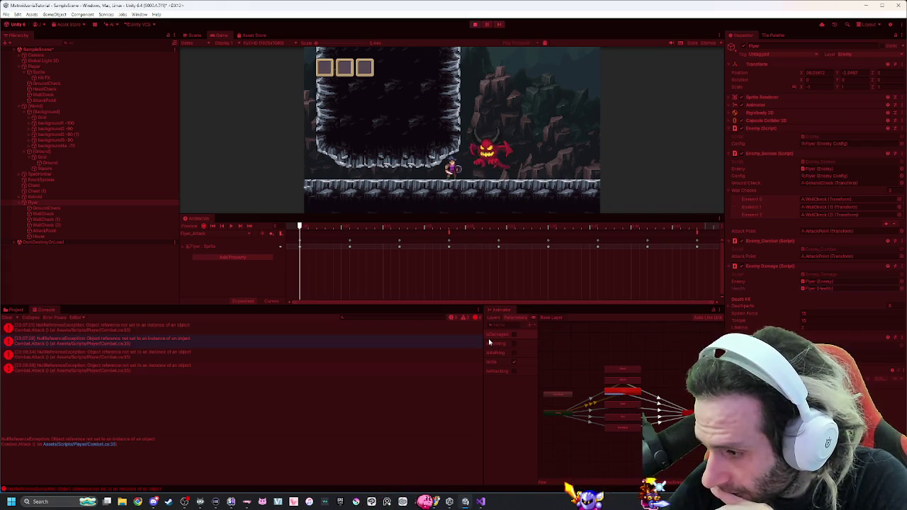
{"action": "key", "text": "alt+Tab"}
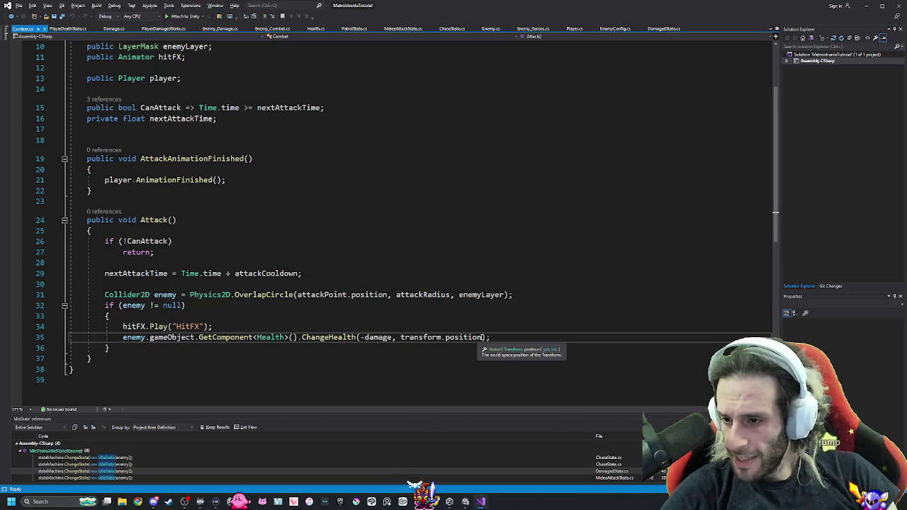
{"action": "left_click", "coordinate": [173, 221]}
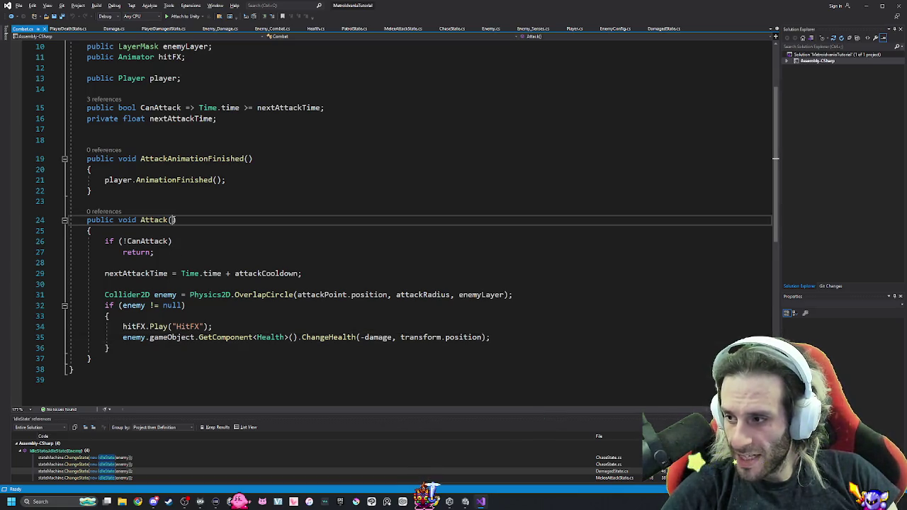
{"action": "key", "text": "alt+Tab"}
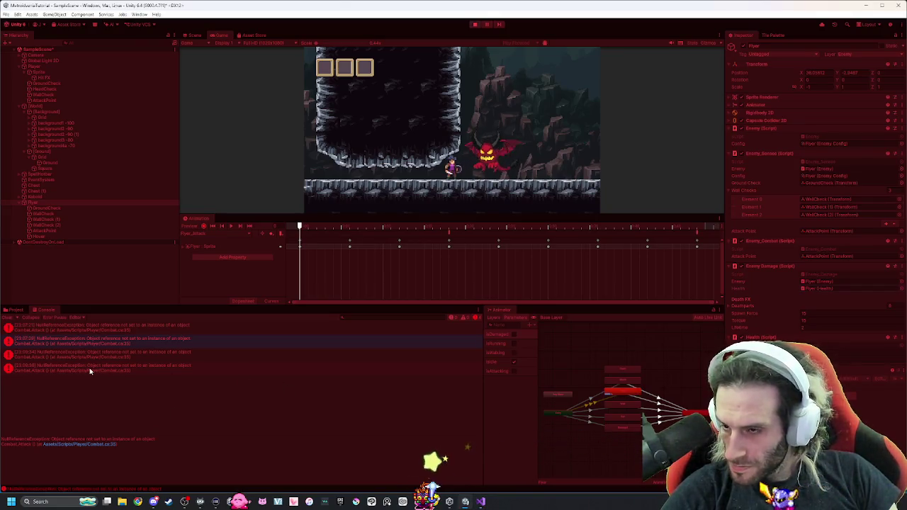
{"action": "key", "text": "alt+Tab"}
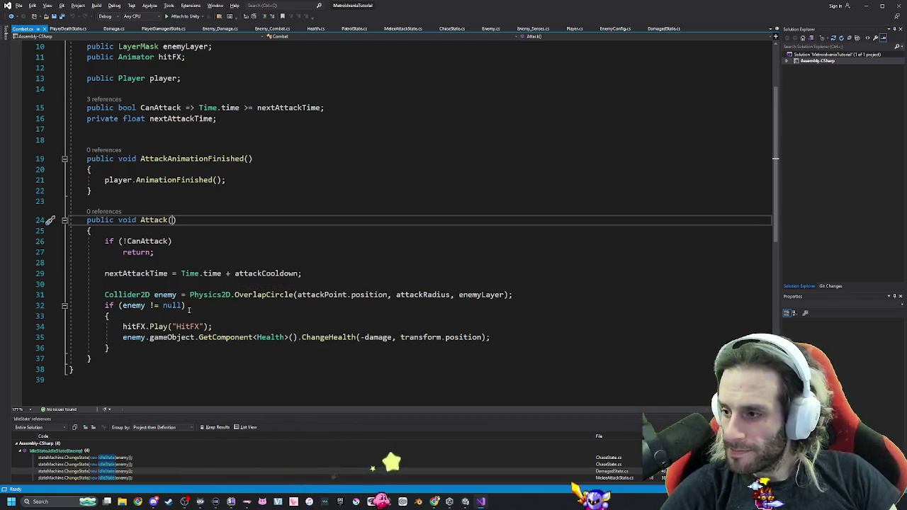
{"action": "key", "text": "alt+Tab"}
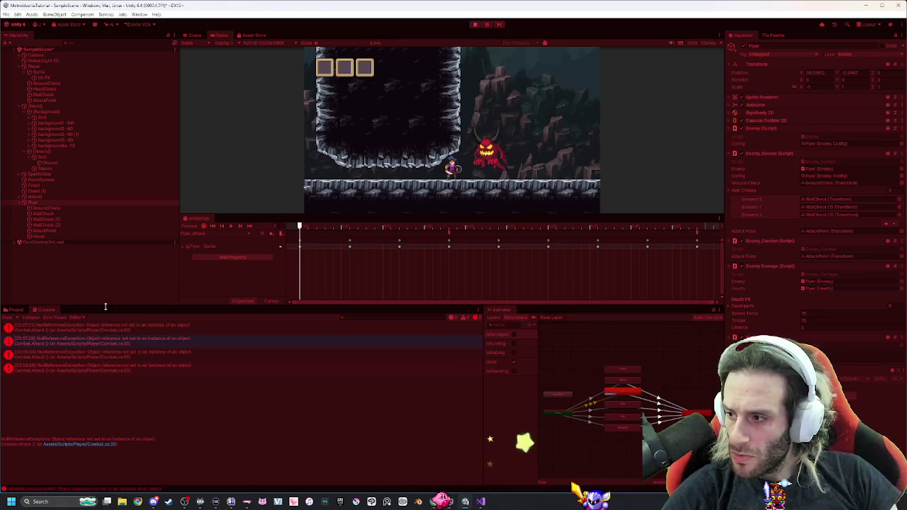
{"action": "left_click", "coordinate": [49, 73]}
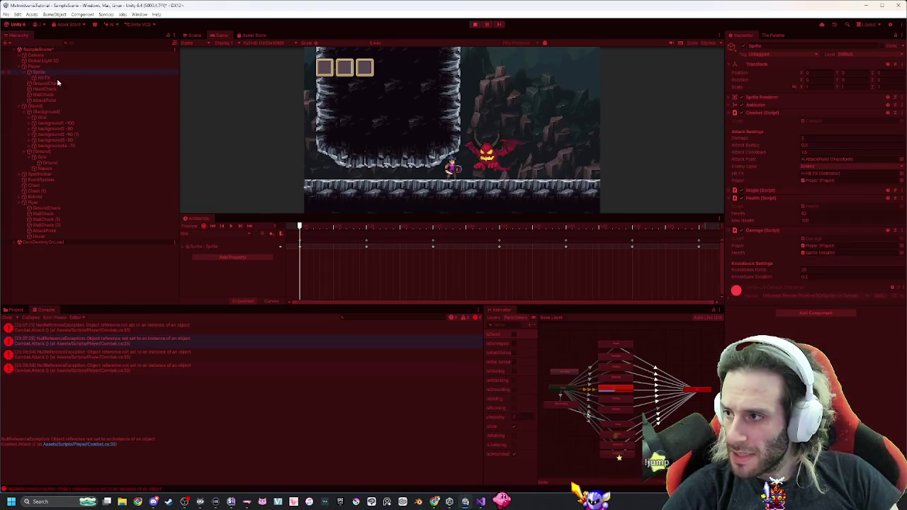
Show the player's Attacking clip and keep its animation event calling Combat's Attack method.
{"action": "left_click", "coordinate": [244, 236]}
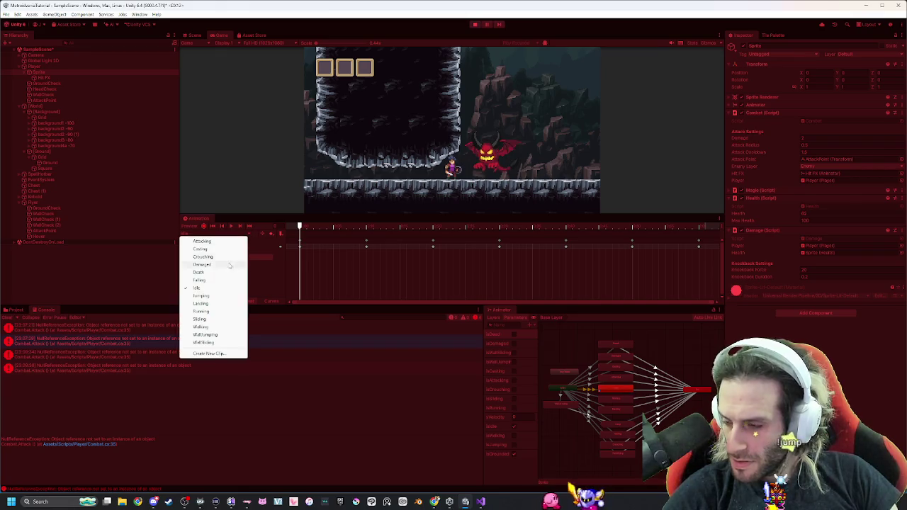
{"action": "left_click", "coordinate": [212, 242]}
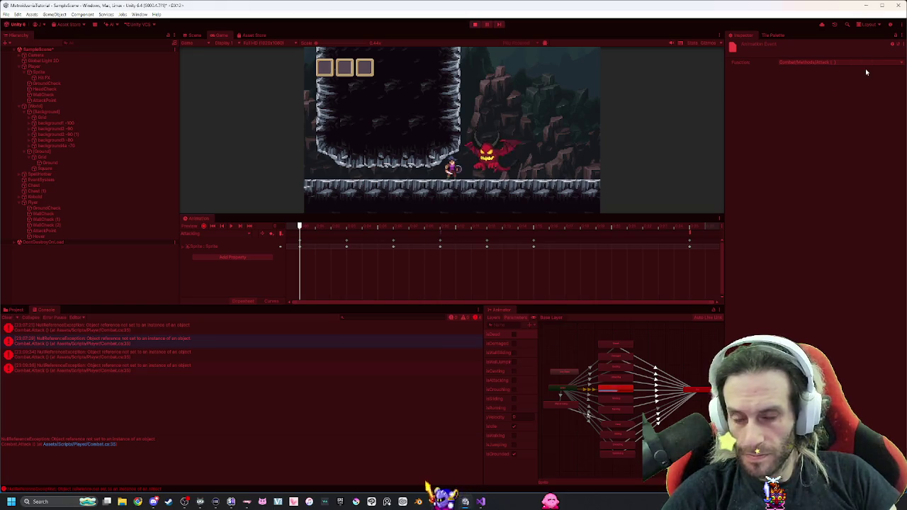
{"action": "left_click", "coordinate": [861, 63]}
{"action": "mouse_move", "coordinate": [817, 71]}
{"action": "mouse_move", "coordinate": [848, 78]}
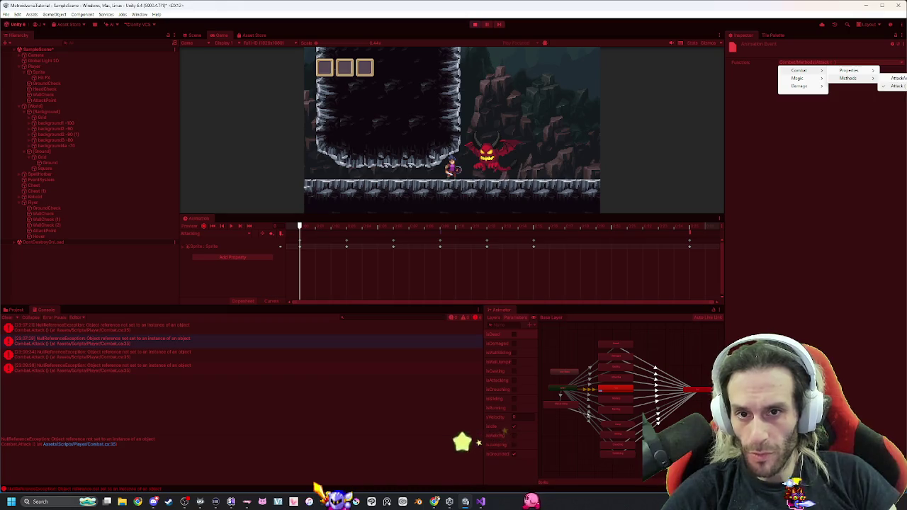
{"action": "left_click", "coordinate": [896, 86]}
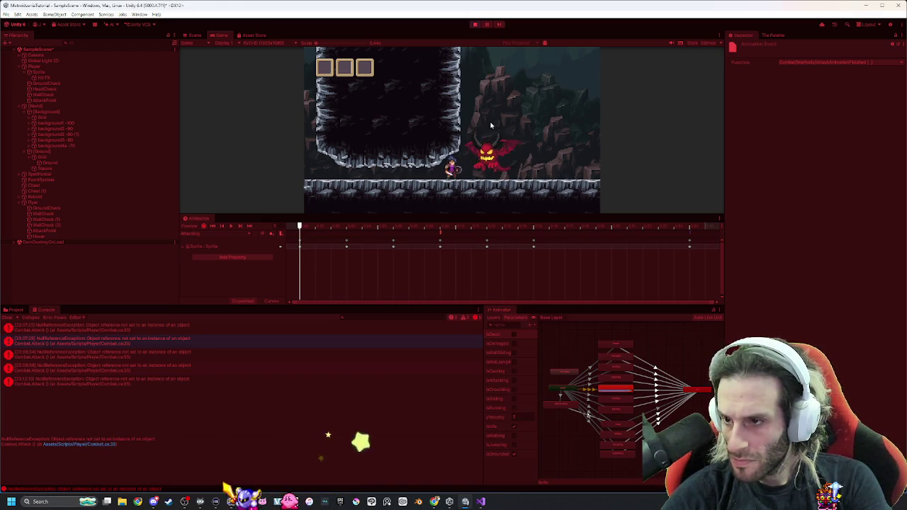
Reselect the player Sprite, briefly expand and collapse Magic, then inspect the Flyer enemy's components.
{"action": "left_click", "coordinate": [39, 72]}
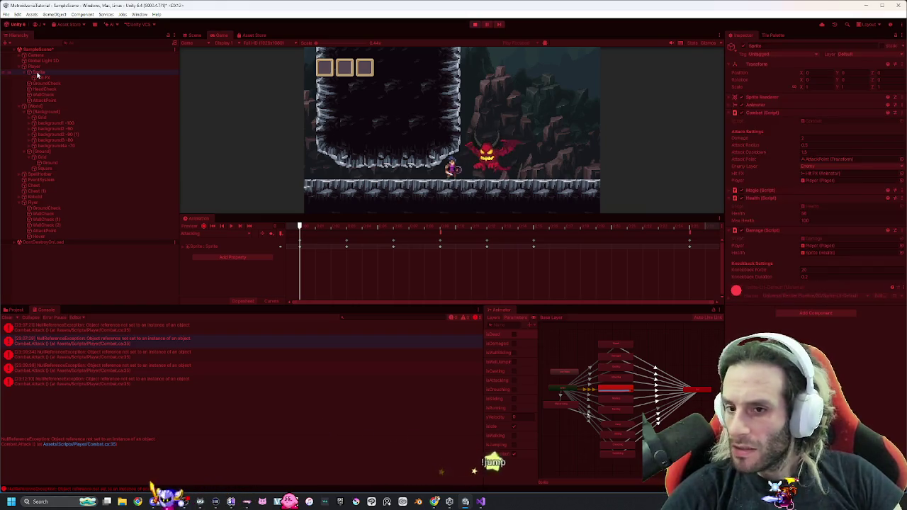
{"action": "left_click", "coordinate": [734, 190]}
{"action": "left_click", "coordinate": [732, 191]}
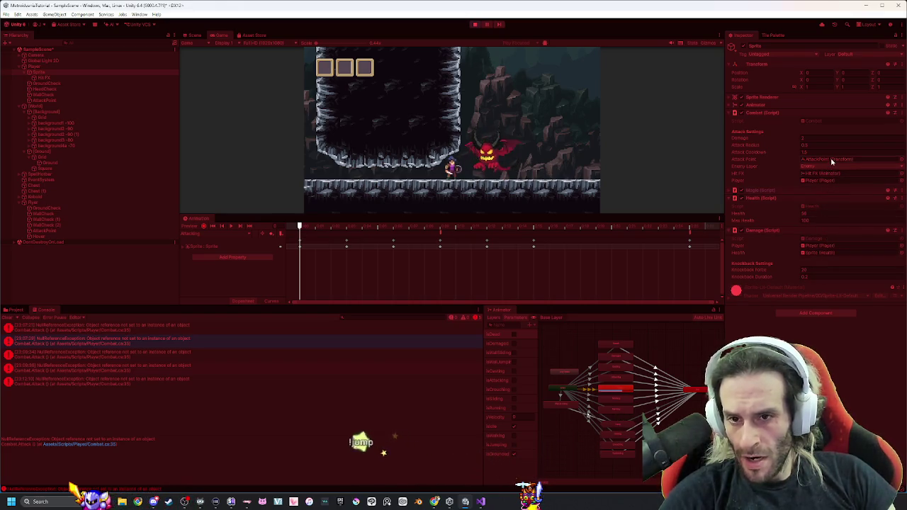
{"action": "left_click", "coordinate": [83, 203]}
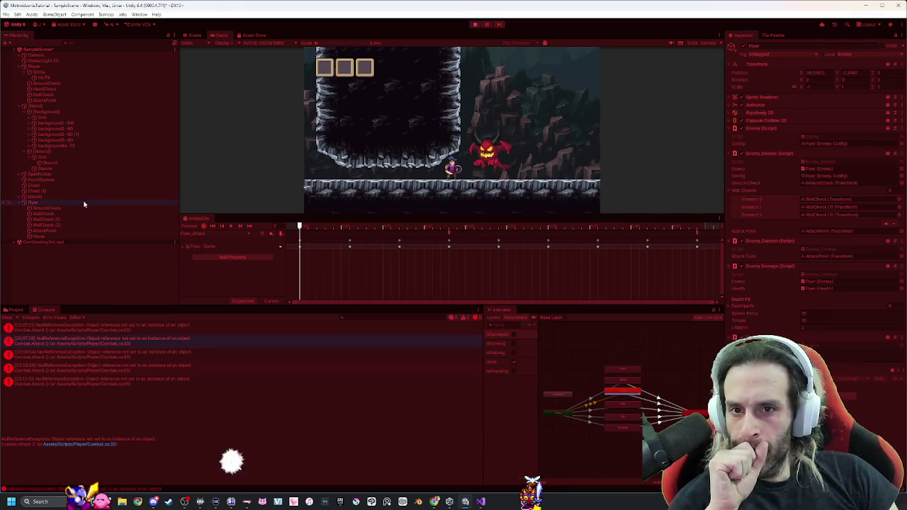
Inspect the Player and its Sprite's Combat script, then return to Combat.cs in Visual Studio.
{"action": "left_click", "coordinate": [72, 67]}
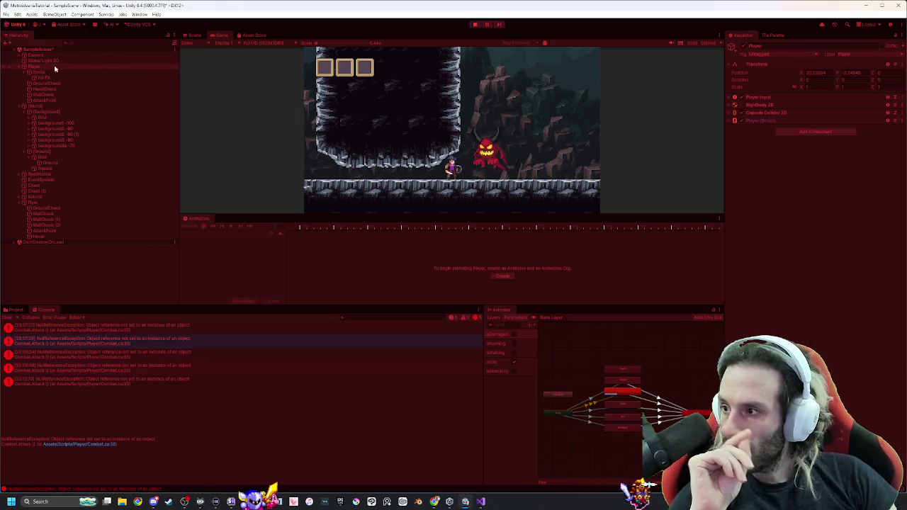
{"action": "left_click", "coordinate": [38, 72]}
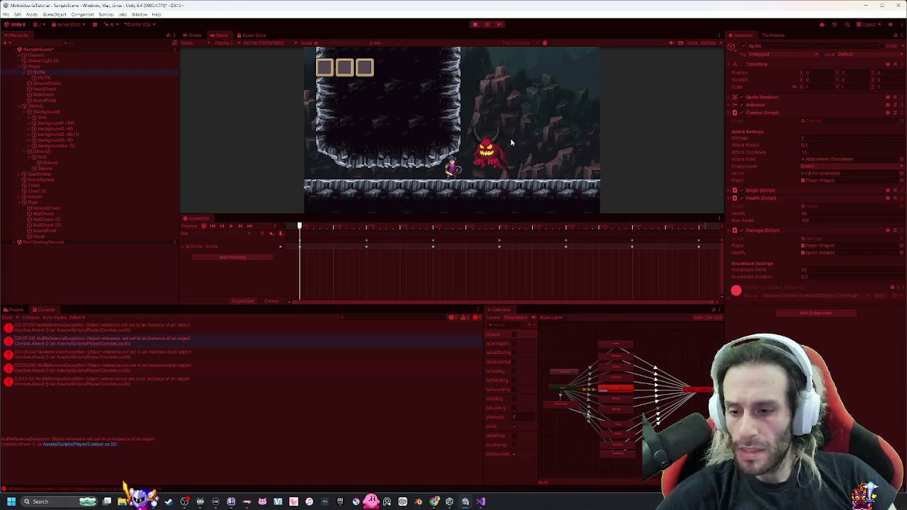
{"action": "key", "text": "alt+Tab"}
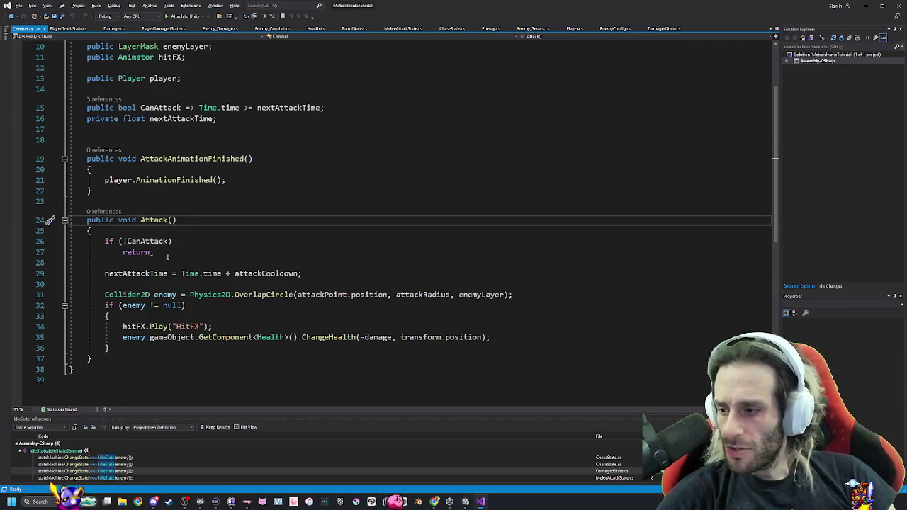
Review the enemy null check and ChangeHealth line, stop the Unity test, and add a line after the if block.
{"action": "left_click", "coordinate": [126, 337]}
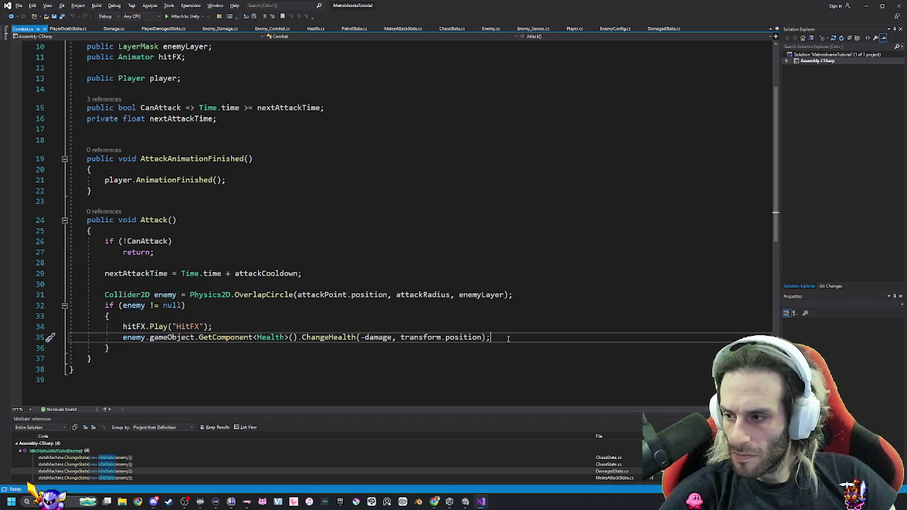
{"action": "left_click", "coordinate": [185, 305]}
{"action": "left_click", "coordinate": [115, 349]}
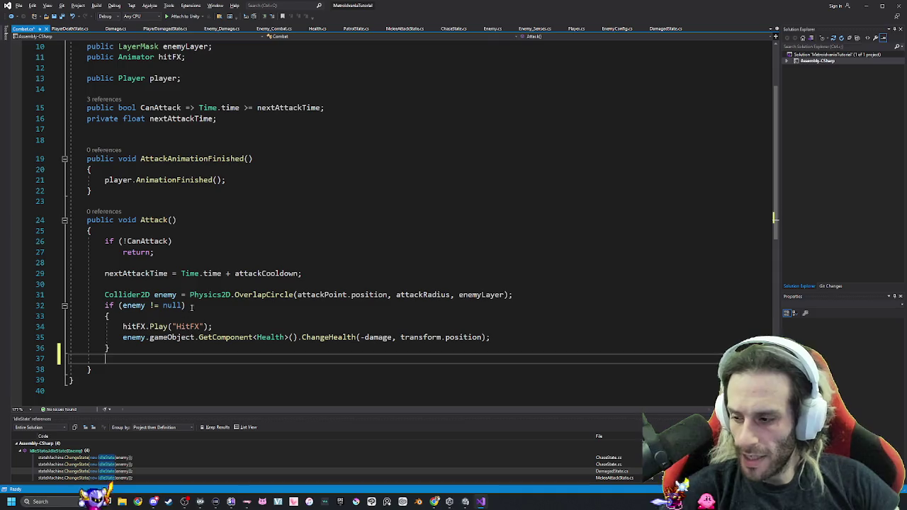
{"action": "key", "text": "alt+Tab"}
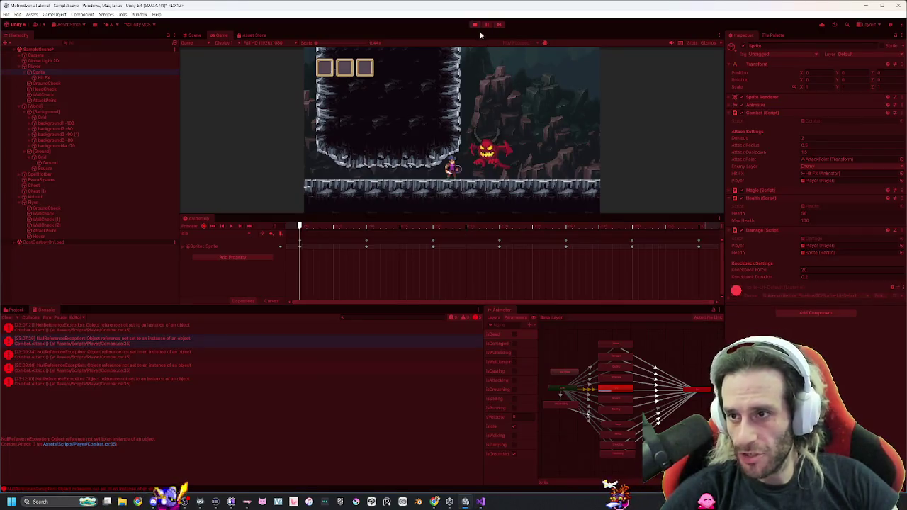
{"action": "left_click", "coordinate": [476, 25]}
{"action": "key", "text": "alt+Tab"}
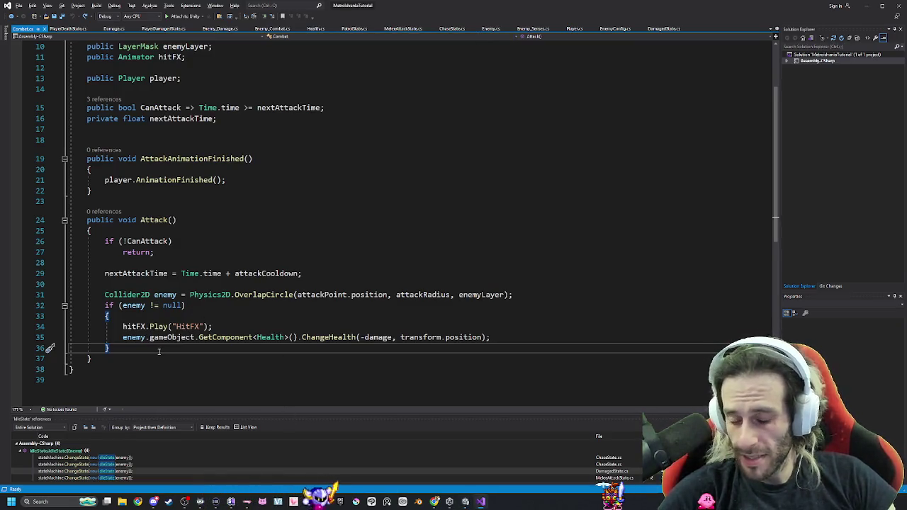
{"action": "key", "text": "Return"}
Add an else branch after the enemy check containing Debug.Log("null");.
{"action": "type", "text": "else"}
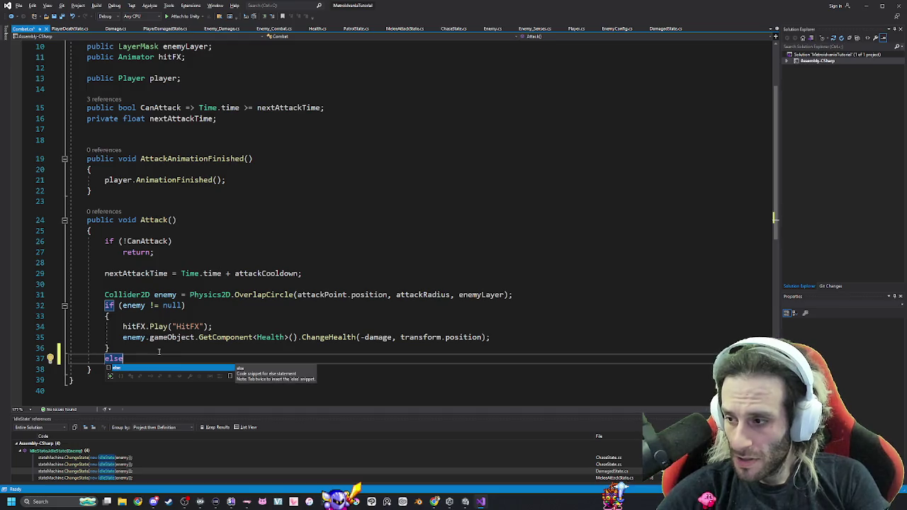
{"action": "key", "text": "Escape"}
{"action": "key", "text": "Return"}
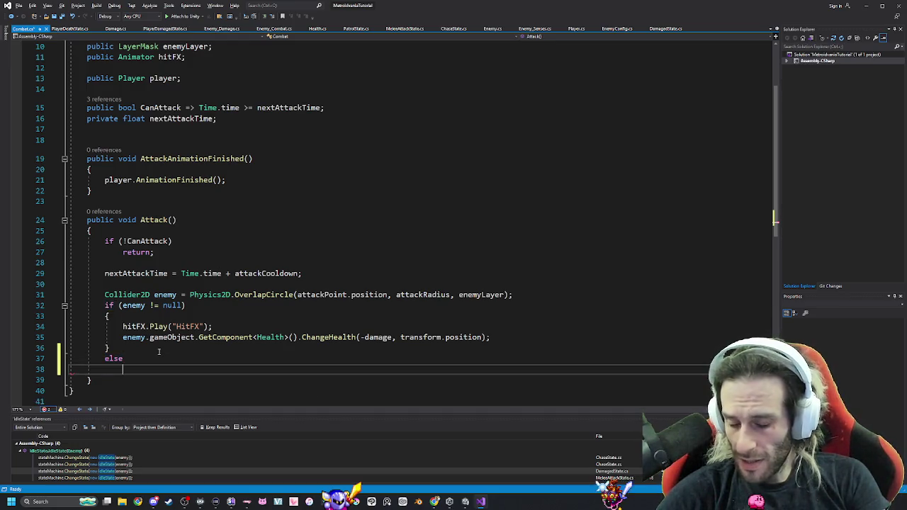
{"action": "type", "text": "Debug.Log"}
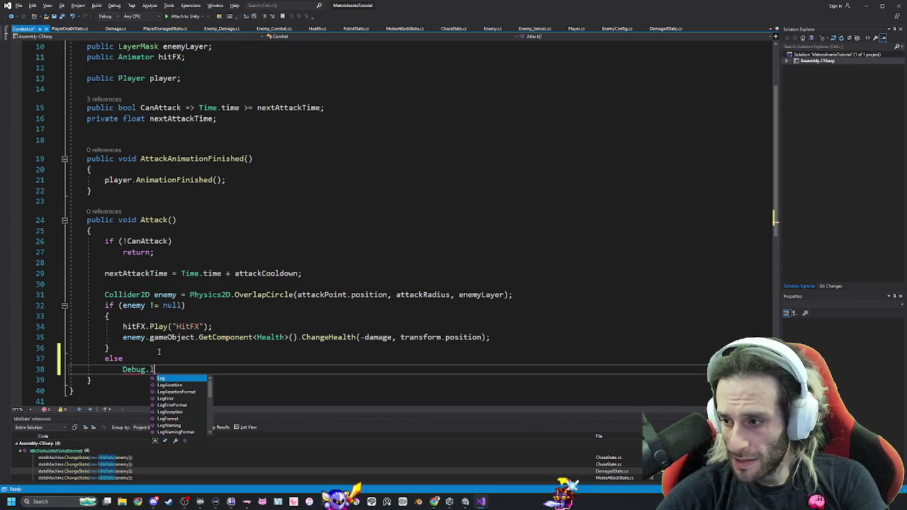
{"action": "type", "text": "("}
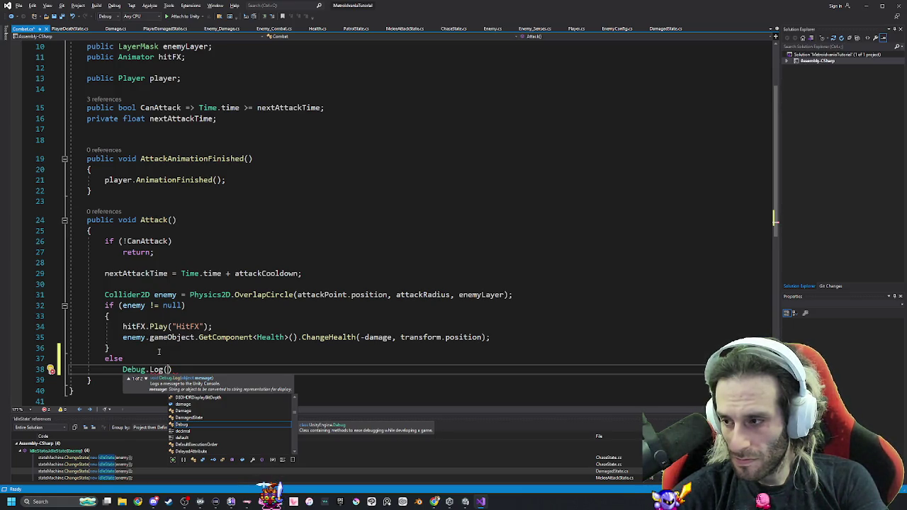
{"action": "type", "text": "null"}
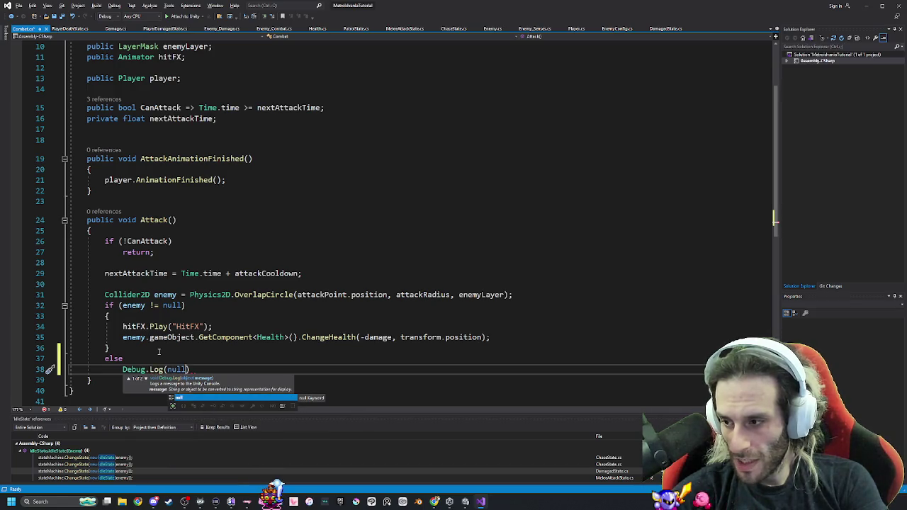
{"action": "key", "text": "BackSpace"}
{"action": "key", "text": "BackSpace"}
{"action": "key", "text": "BackSpace"}
{"action": "type", "text": "\"null"}
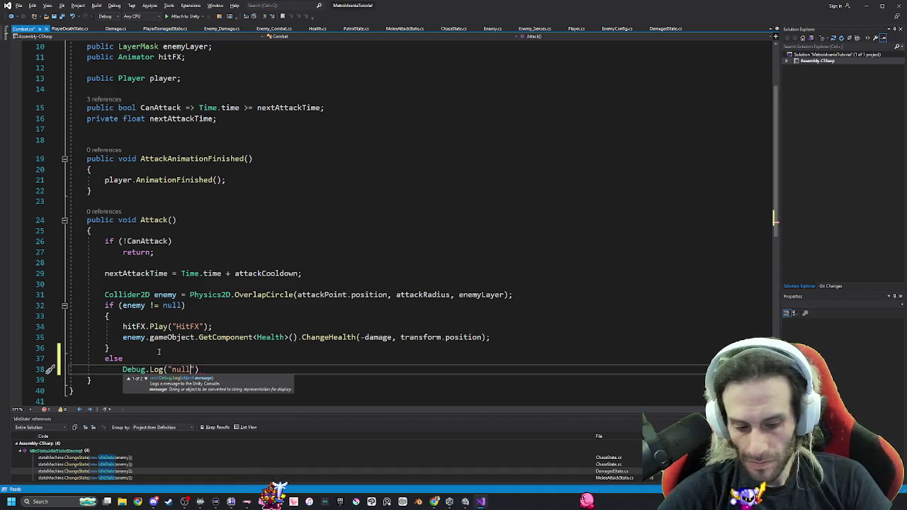
{"action": "type", "text": "\")"}
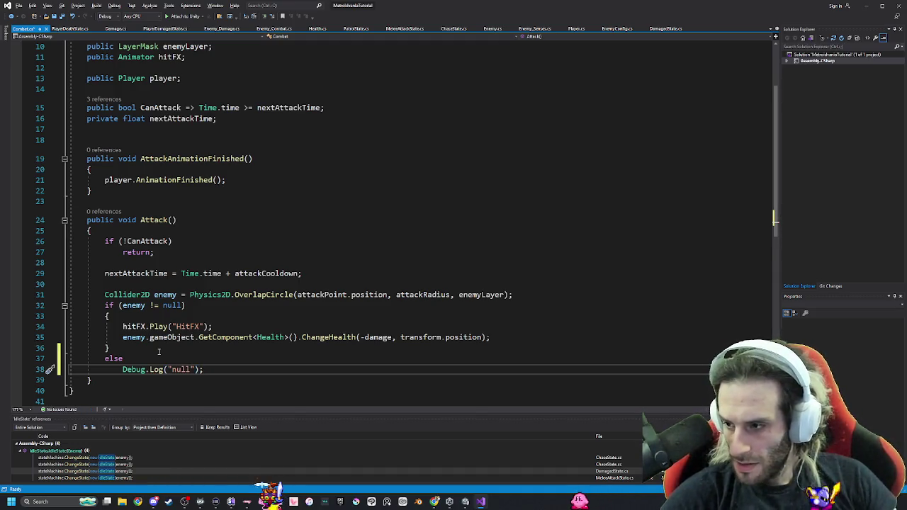
Insert Debug.Log("not null") as the first line inside the if (enemy != null) block.
{"action": "left_click", "coordinate": [526, 342]}
{"action": "key", "text": "Up"}
{"action": "key", "text": "Up"}
{"action": "key", "text": "Return"}
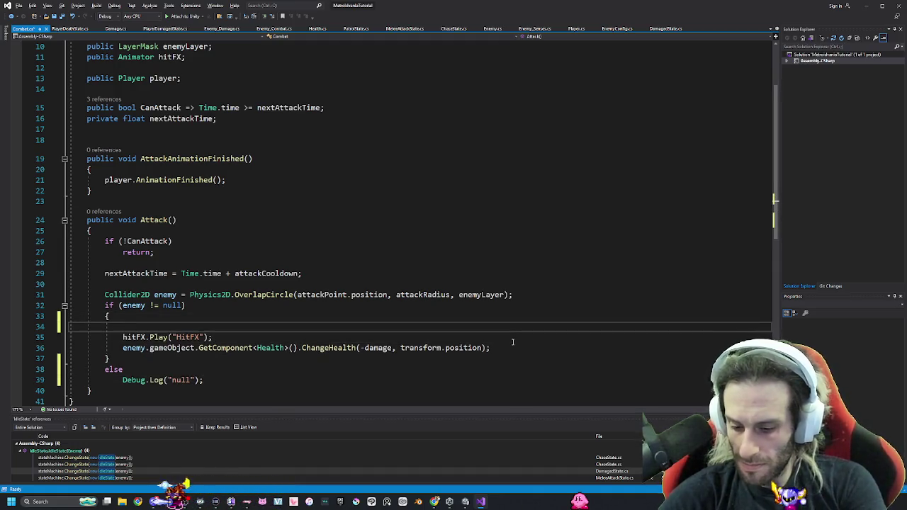
{"action": "type", "text": "debug"}
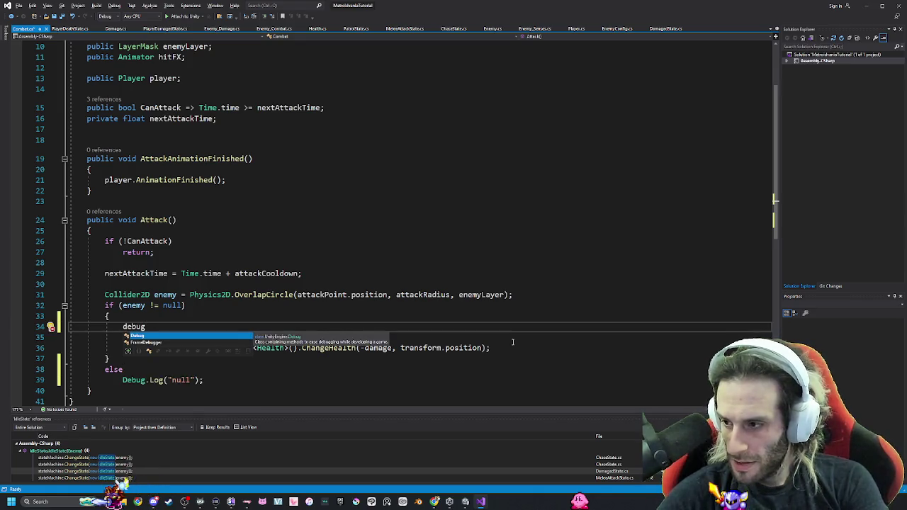
{"action": "type", "text": ".Log"}
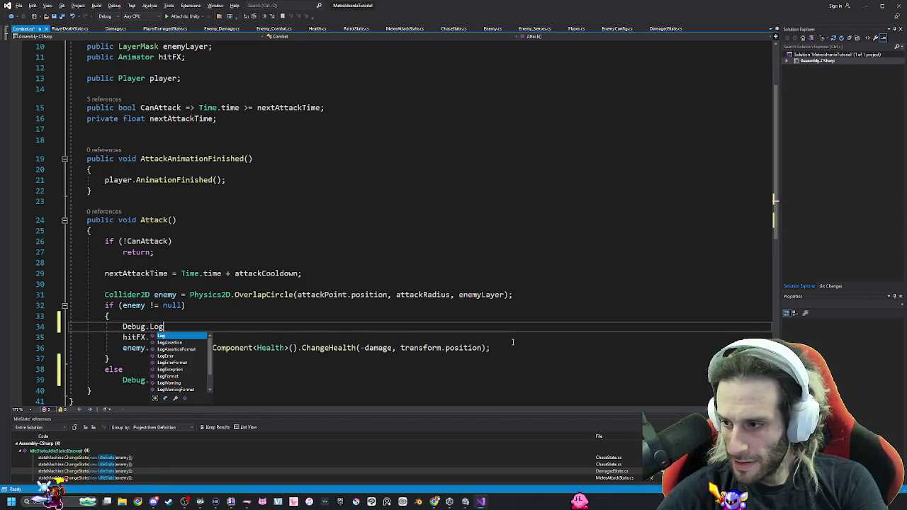
{"action": "key", "text": "Escape"}
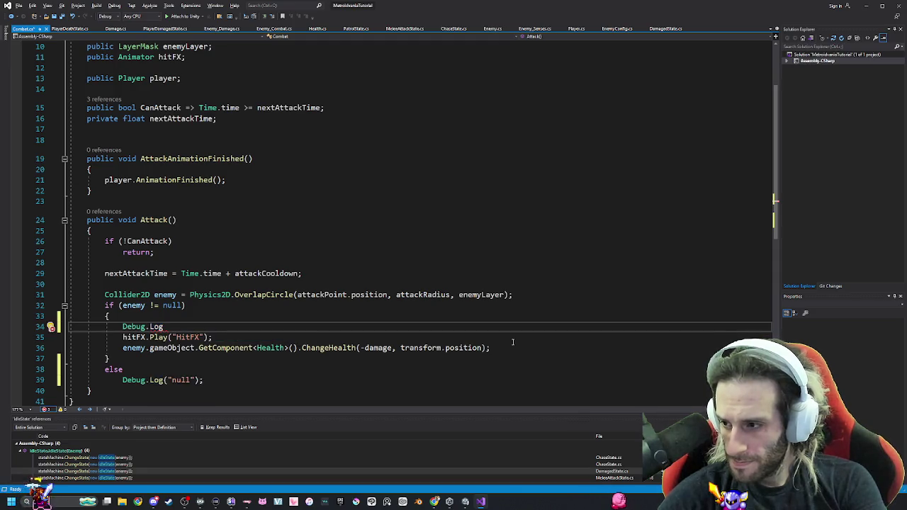
{"action": "type", "text": "("}
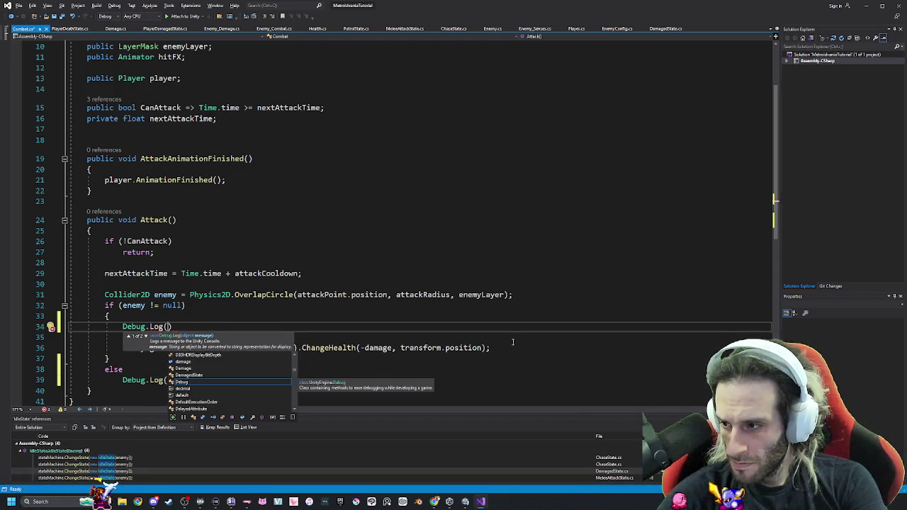
{"action": "type", "text": "\"not"}
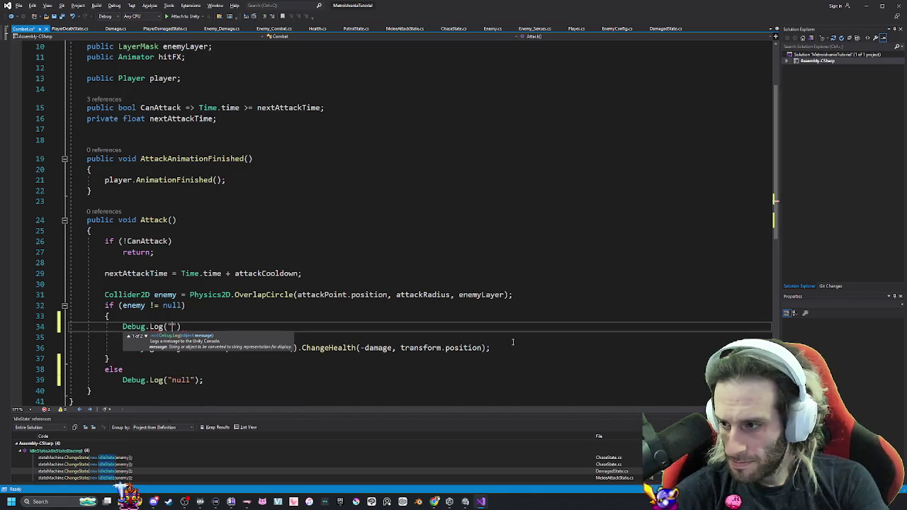
{"action": "type", "text": " null"}
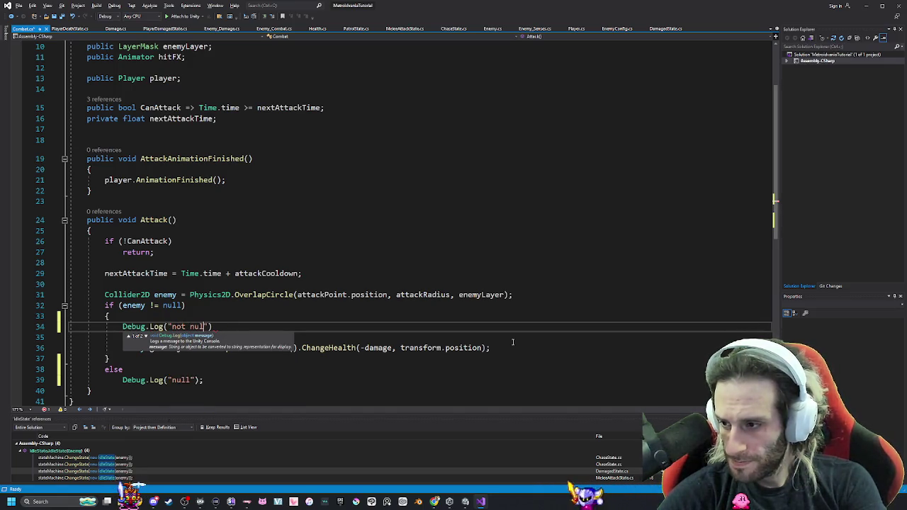
{"action": "type", "text": "\")"}
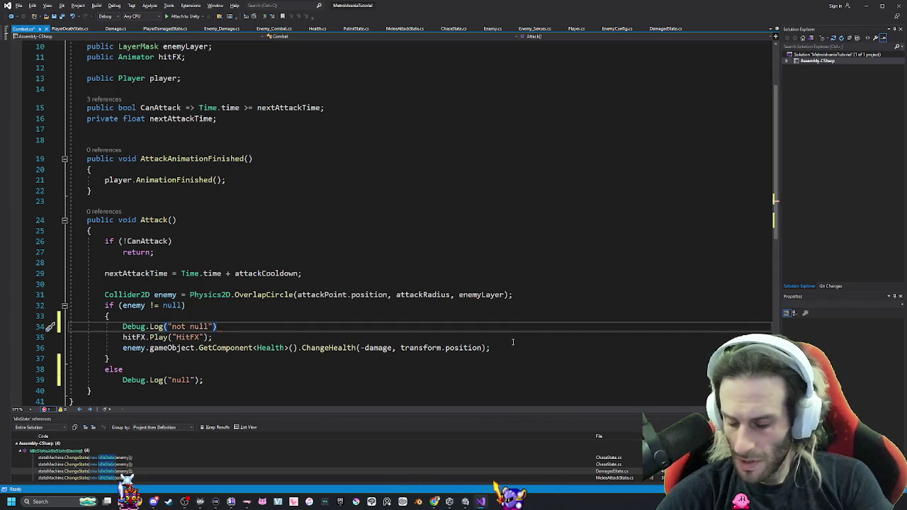
{"action": "left_click", "coordinate": [503, 348]}
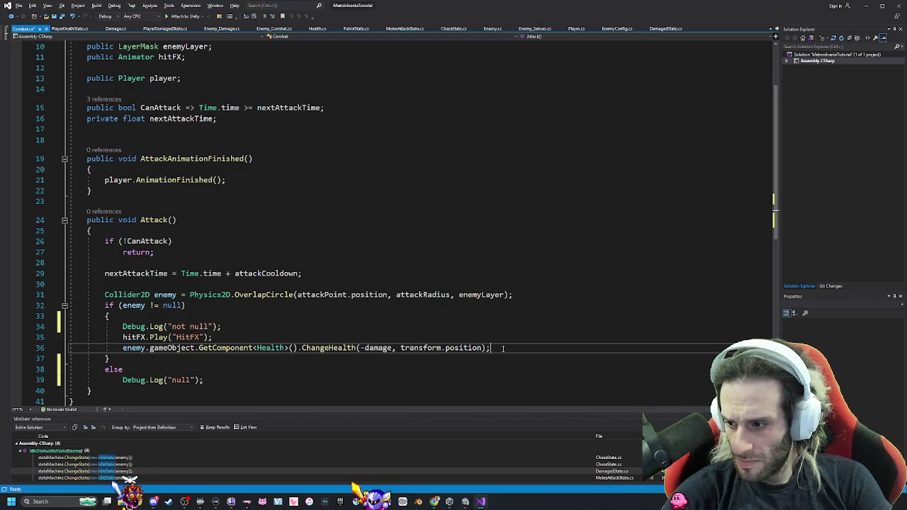
{"action": "key", "text": "alt+Tab"}
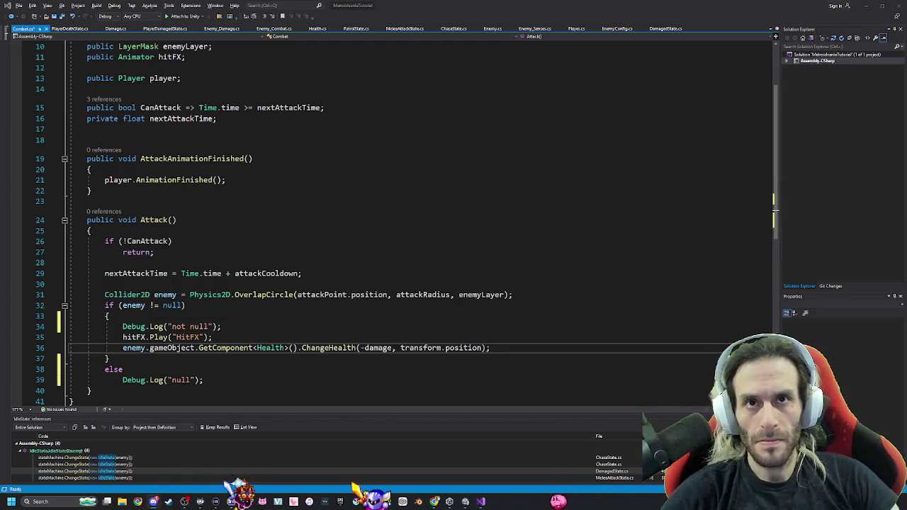
Cycle through the window switcher and stay in the Visual Studio editor.
{"action": "key", "text": "alt+Tab"}
{"action": "key", "text": "Tab"}
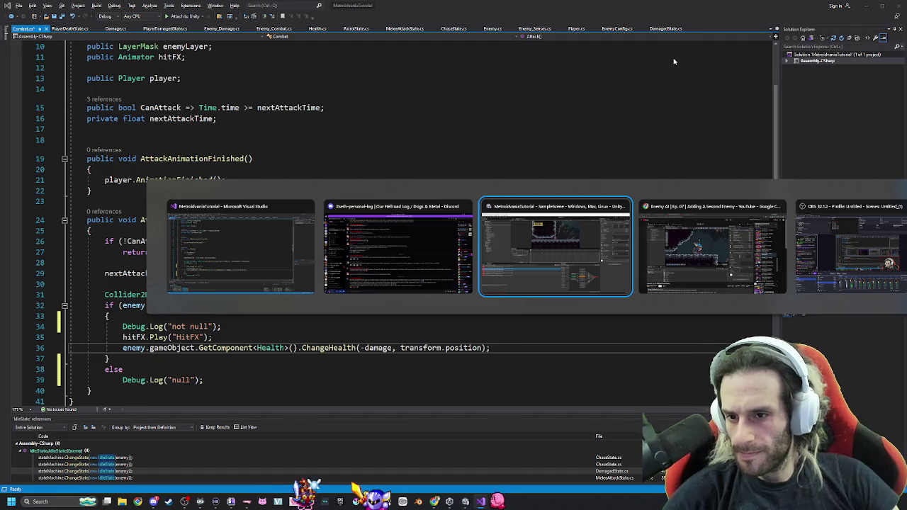
{"action": "key", "text": "Tab"}
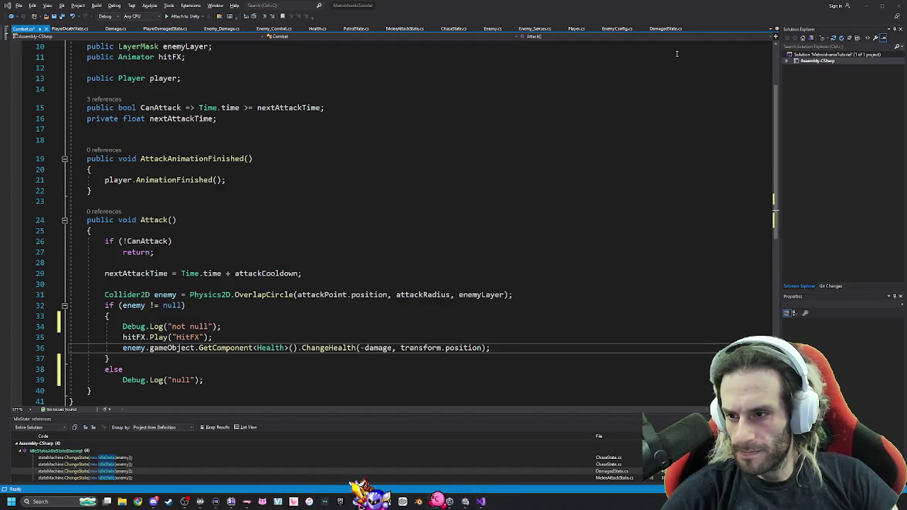
{"action": "key", "text": "alt+Tab"}
{"action": "key", "text": "Tab"}
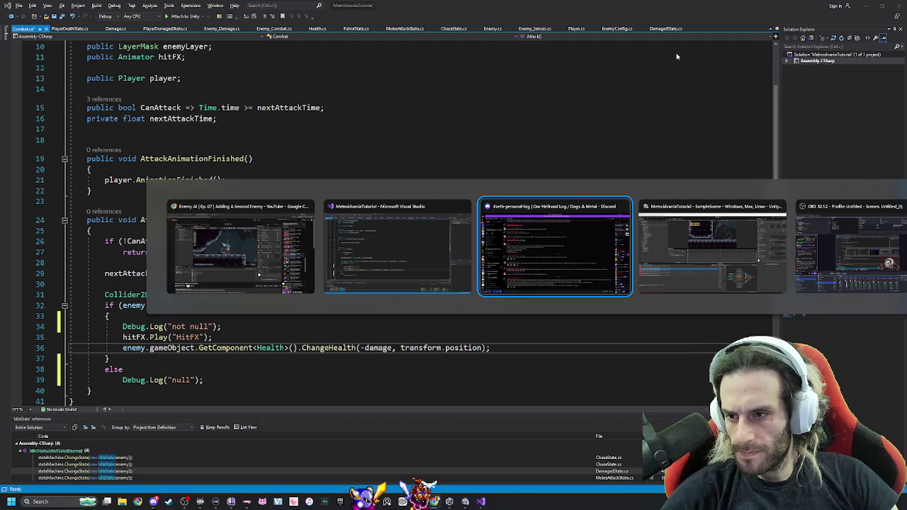
{"action": "key", "text": "Tab"}
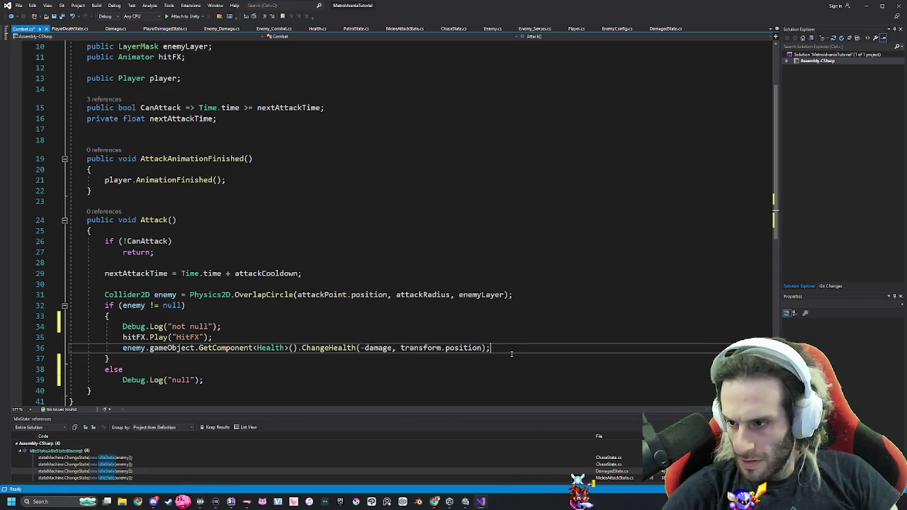
Start an 'enemy.health' line below ChangeHealth, then delete it and the empty line.
{"action": "key", "text": "Return"}
{"action": "type", "text": "enemy.health"}
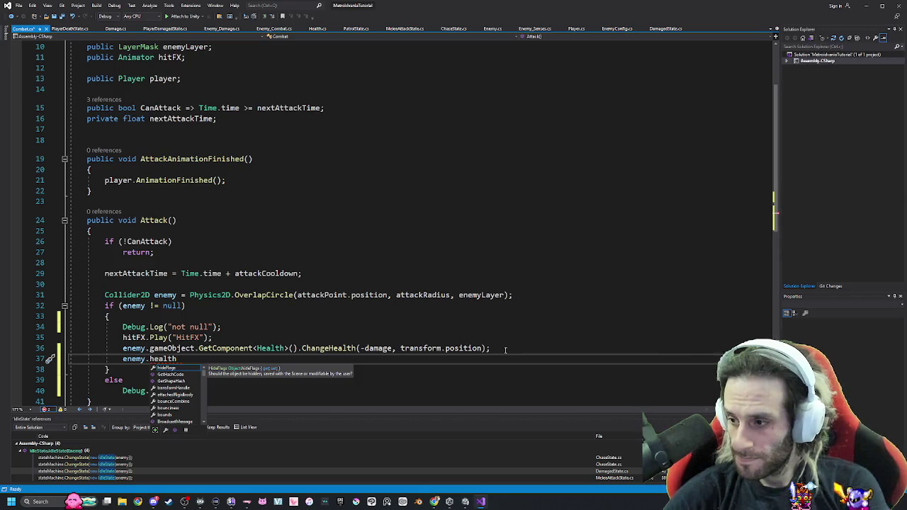
{"action": "key", "text": "BackSpace"}
{"action": "key", "text": "BackSpace"}
{"action": "key", "text": "BackSpace"}
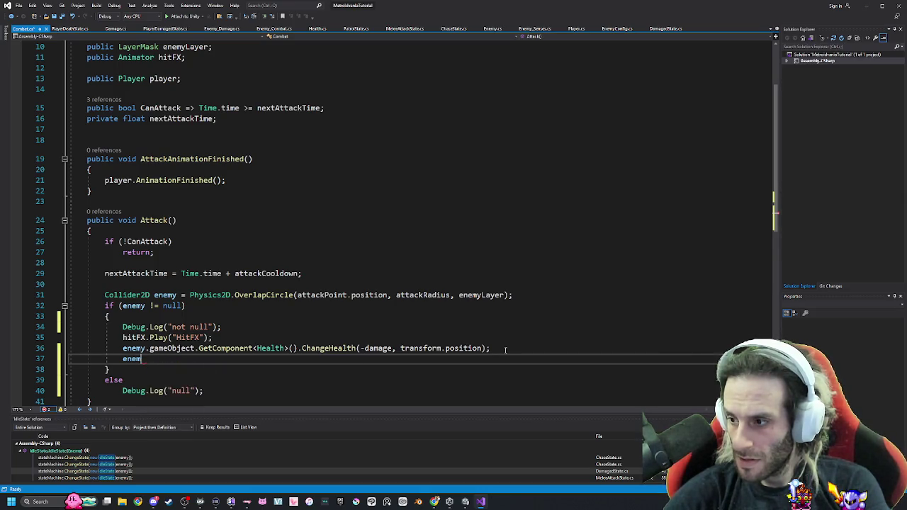
{"action": "key", "text": "BackSpace"}
{"action": "key", "text": "BackSpace"}
{"action": "key", "text": "BackSpace"}
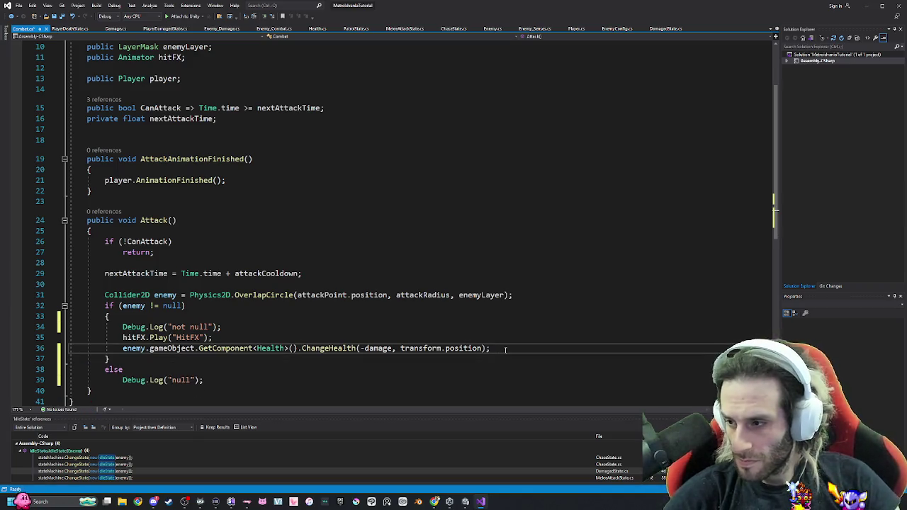
{"action": "scroll", "coordinate": [137, 322], "scroll_direction": "up", "scroll_amount": 3}
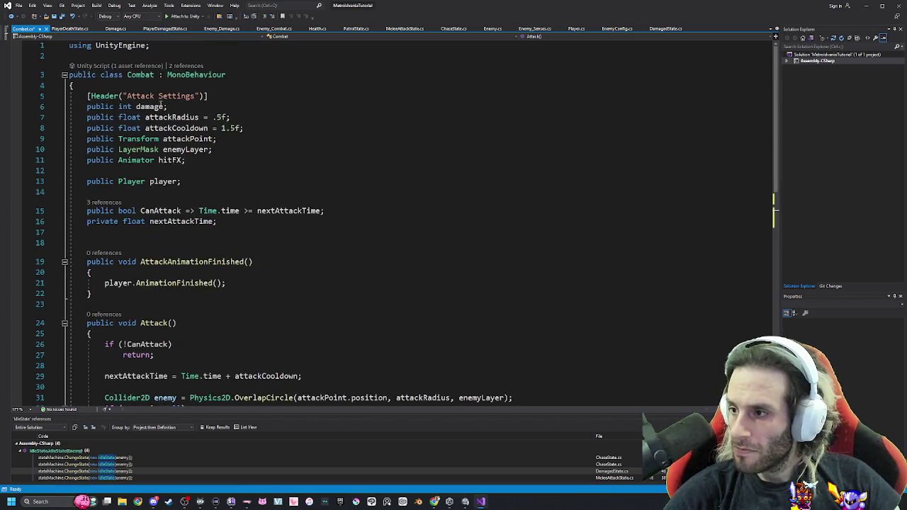
{"action": "mouse_move", "coordinate": [170, 74]}
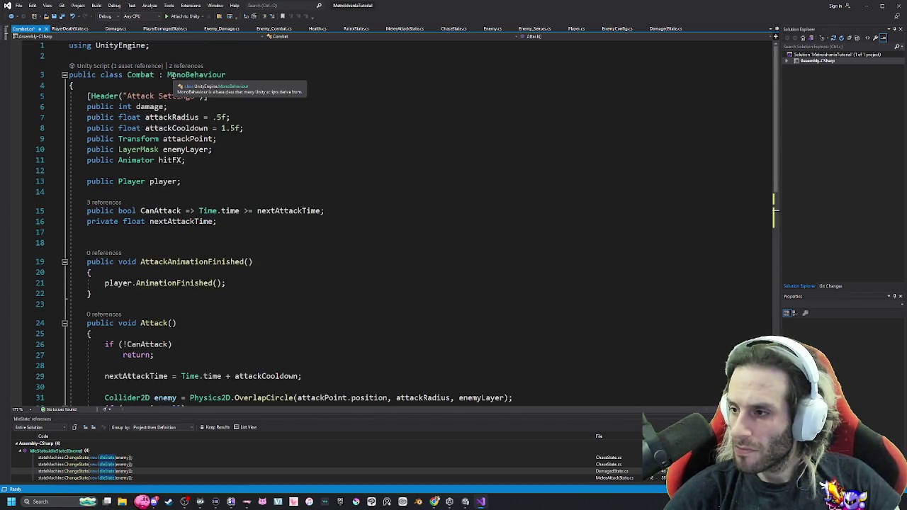
{"action": "scroll", "coordinate": [155, 230], "scroll_direction": "down", "scroll_amount": 6}
{"action": "left_click", "coordinate": [144, 220]}
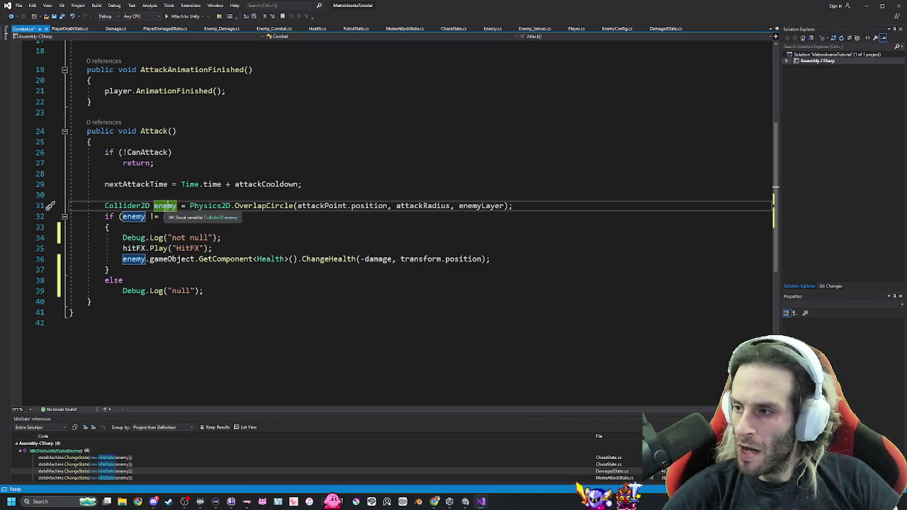
{"action": "scroll", "coordinate": [165, 207], "scroll_direction": "up", "scroll_amount": 4}
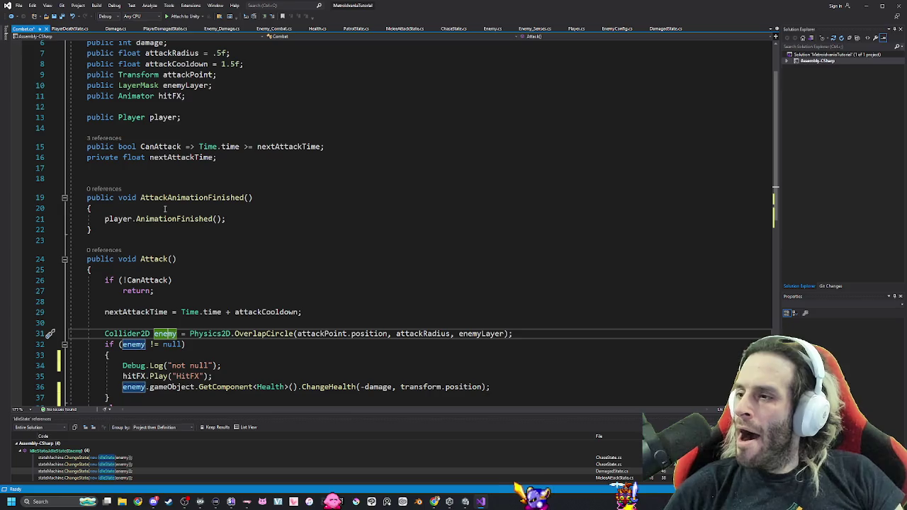
{"action": "scroll", "coordinate": [165, 210], "scroll_direction": "up", "scroll_amount": 2}
{"action": "scroll", "coordinate": [165, 211], "scroll_direction": "down", "scroll_amount": 5}
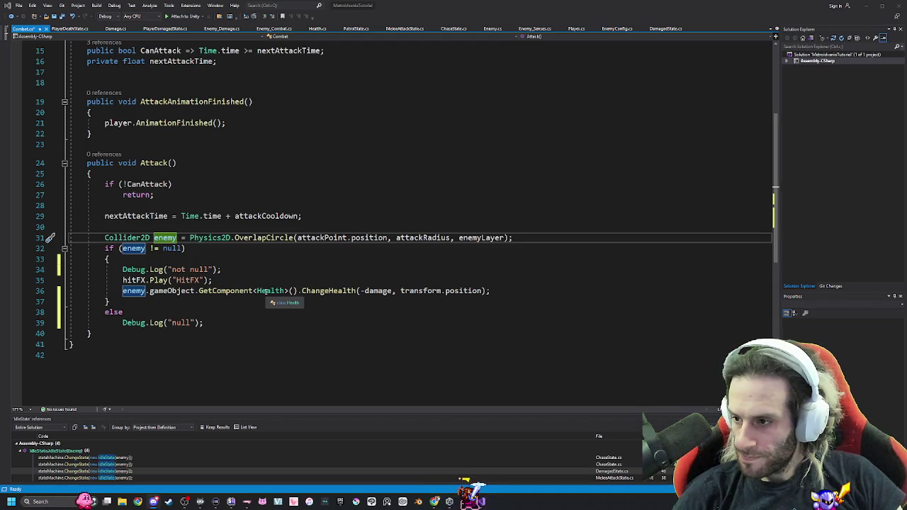
{"action": "key", "text": "alt+Tab"}
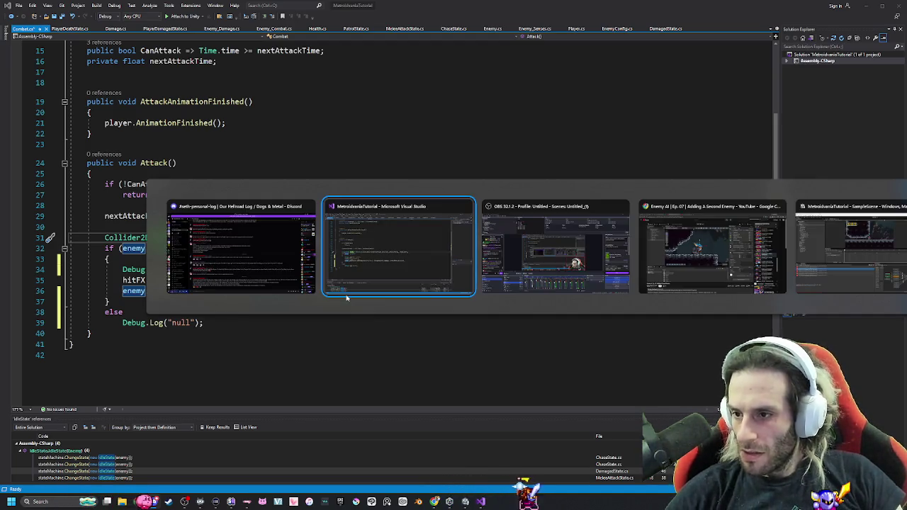
In Unity, view the Flyer's Enemy Config, then reselect Flyer to show its components.
{"action": "key", "text": "alt+Tab"}
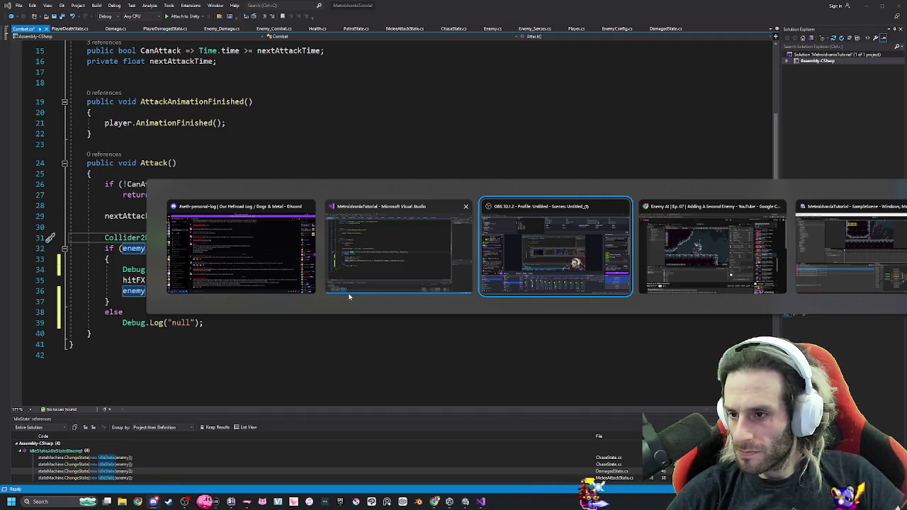
{"action": "key", "text": "alt+Tab"}
{"action": "key", "text": "alt+Tab"}
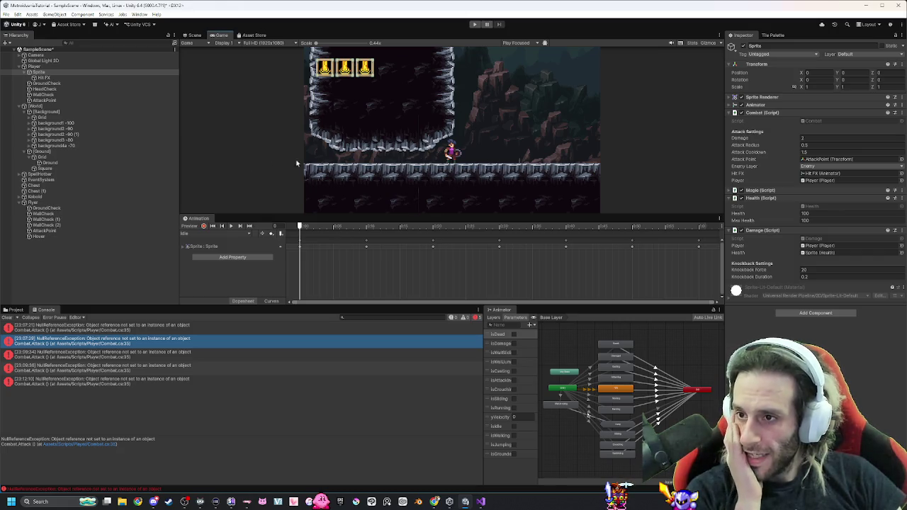
{"action": "left_click", "coordinate": [56, 202]}
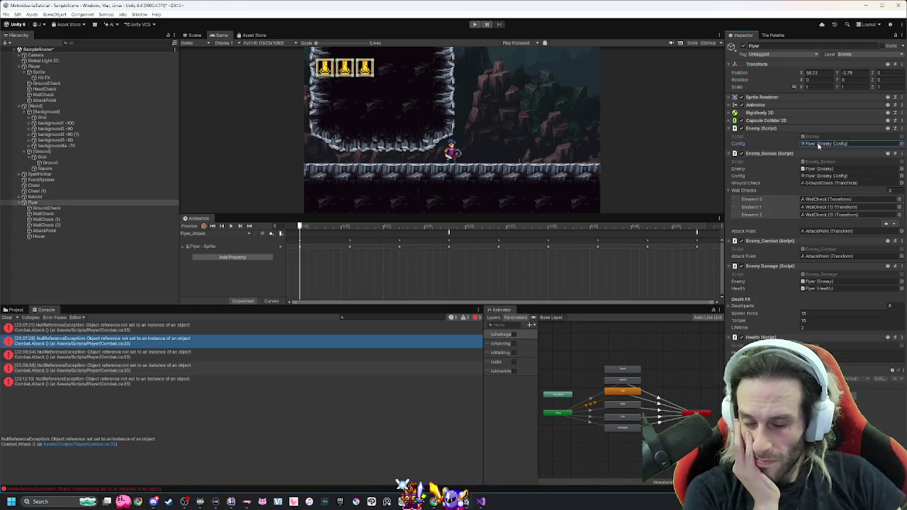
{"action": "double_click", "coordinate": [819, 144]}
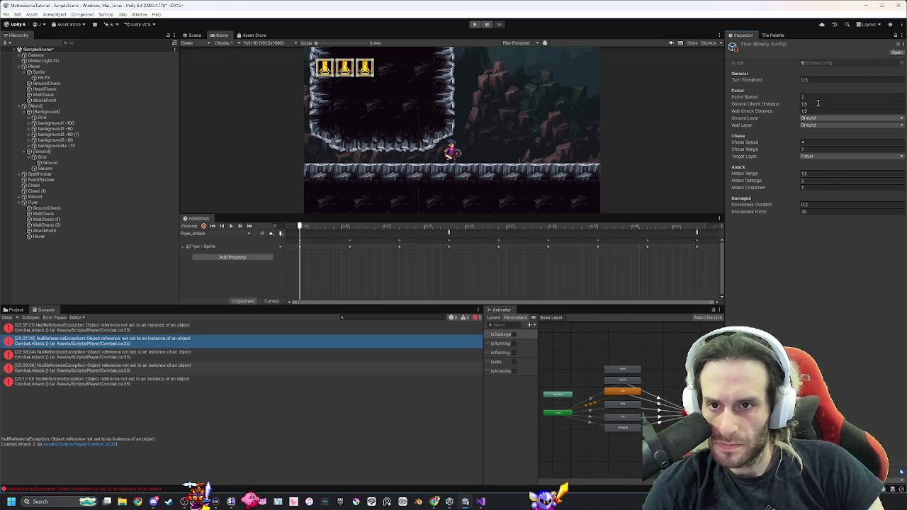
{"action": "left_click", "coordinate": [71, 204]}
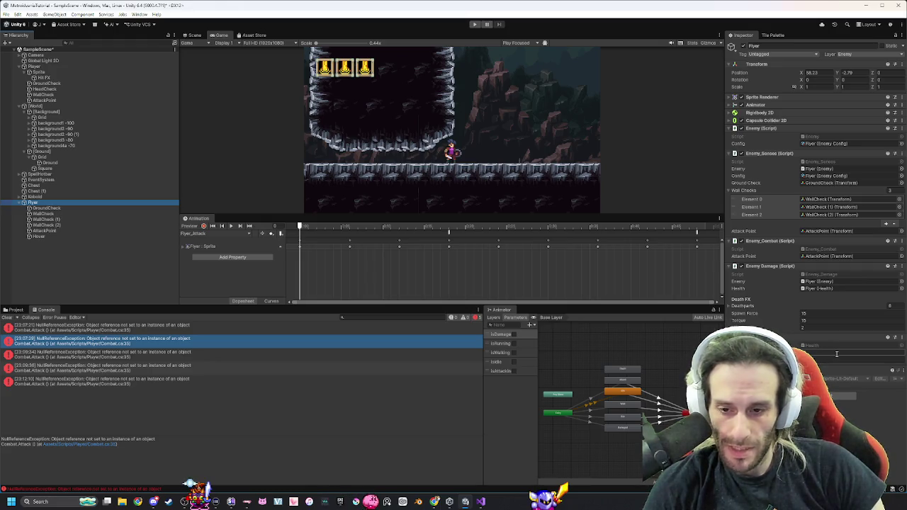
Switch repeatedly between Kobold and Flyer to compare their components.
{"action": "left_click", "coordinate": [67, 197]}
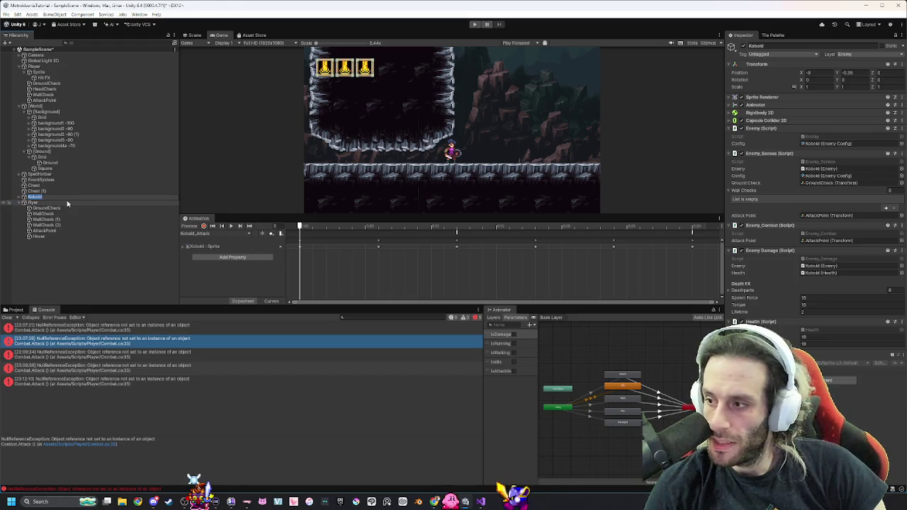
{"action": "left_click", "coordinate": [68, 204]}
{"action": "left_click", "coordinate": [66, 197]}
{"action": "left_click", "coordinate": [69, 203]}
{"action": "left_click", "coordinate": [73, 198]}
{"action": "left_click", "coordinate": [73, 203]}
{"action": "left_click", "coordinate": [73, 198]}
{"action": "left_click", "coordinate": [73, 203]}
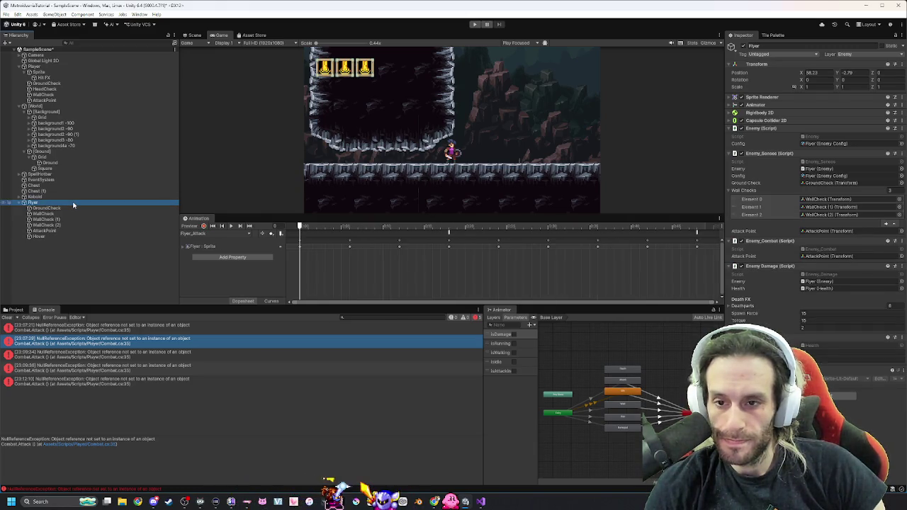
{"action": "left_click", "coordinate": [74, 197]}
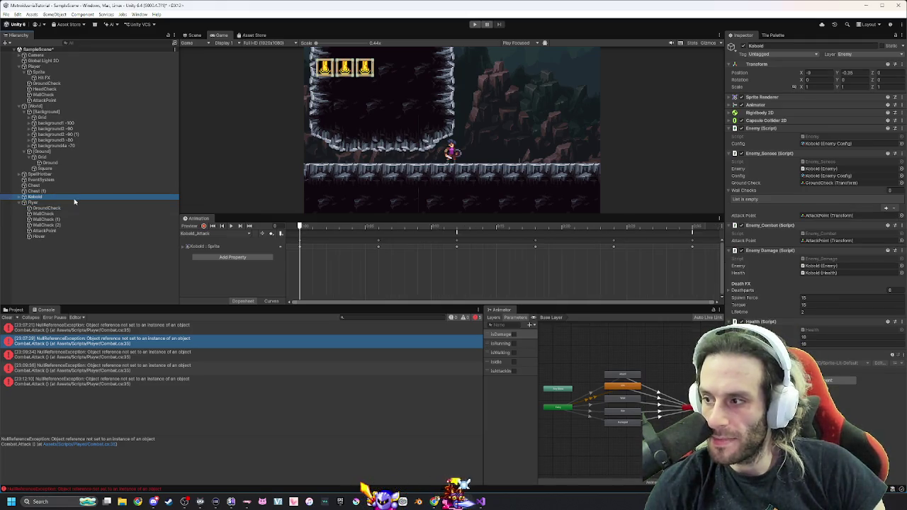
{"action": "left_click", "coordinate": [75, 203]}
{"action": "left_click", "coordinate": [79, 197]}
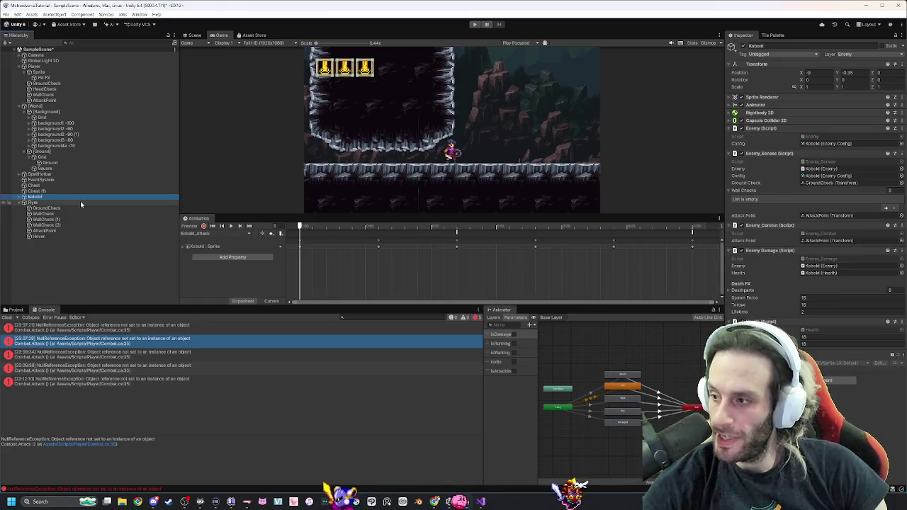
{"action": "left_click", "coordinate": [81, 203]}
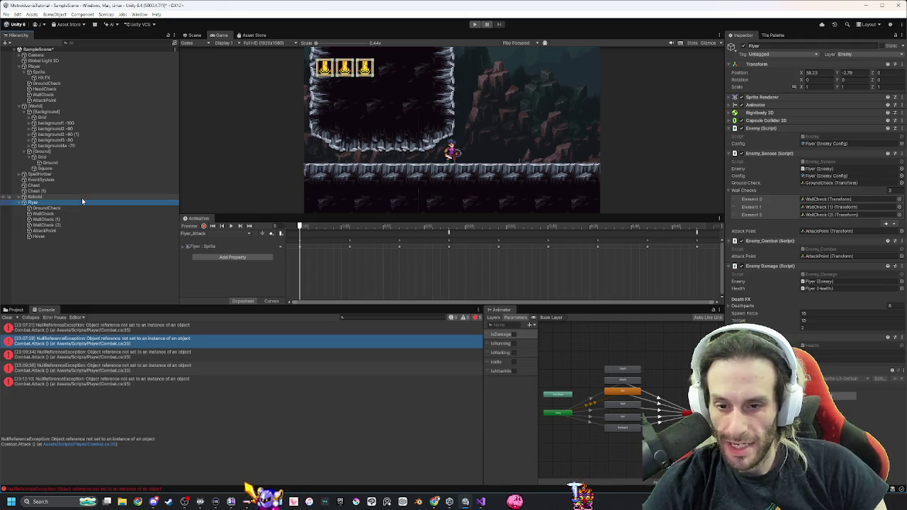
{"action": "left_click", "coordinate": [82, 197]}
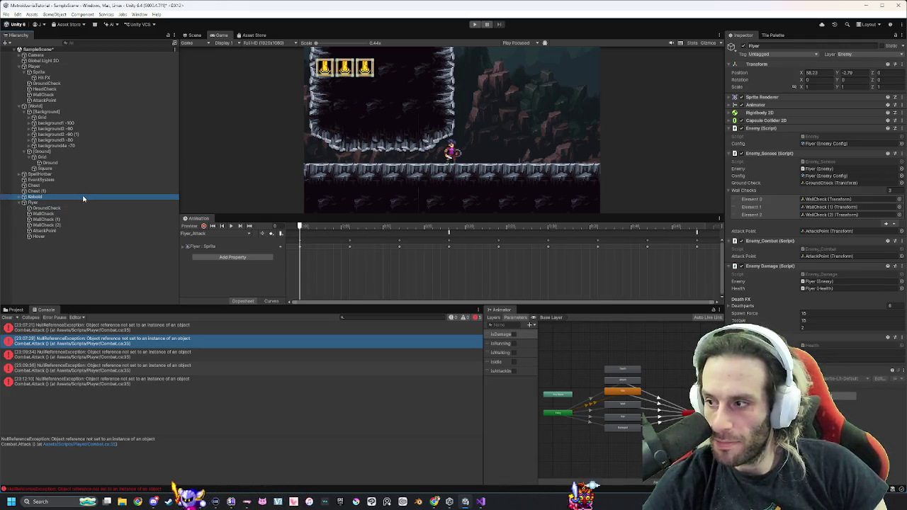
{"action": "left_click", "coordinate": [81, 203]}
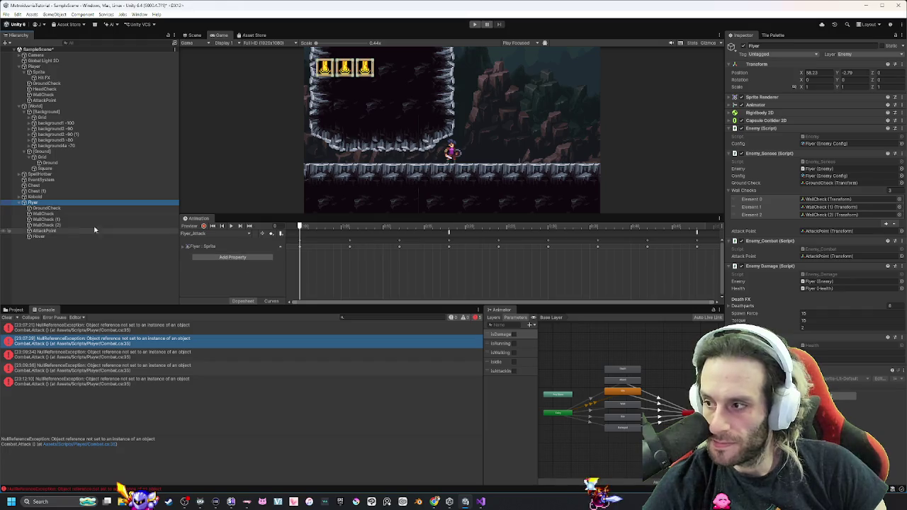
Step through the Flyer's child objects, from GroundCheck and WallCheck down to Hover.
{"action": "left_click", "coordinate": [46, 208]}
{"action": "left_click", "coordinate": [46, 214]}
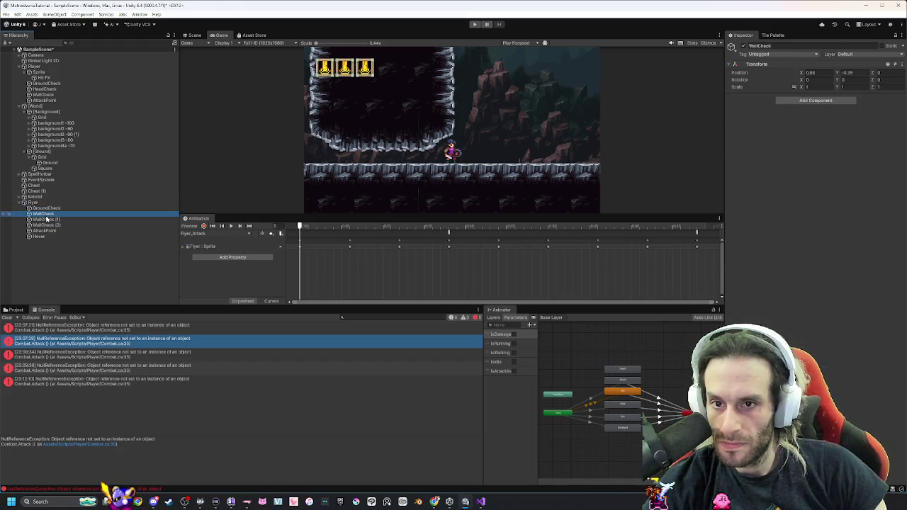
{"action": "left_click", "coordinate": [46, 220]}
{"action": "left_click", "coordinate": [47, 226]}
{"action": "left_click", "coordinate": [47, 231]}
{"action": "left_click", "coordinate": [50, 237]}
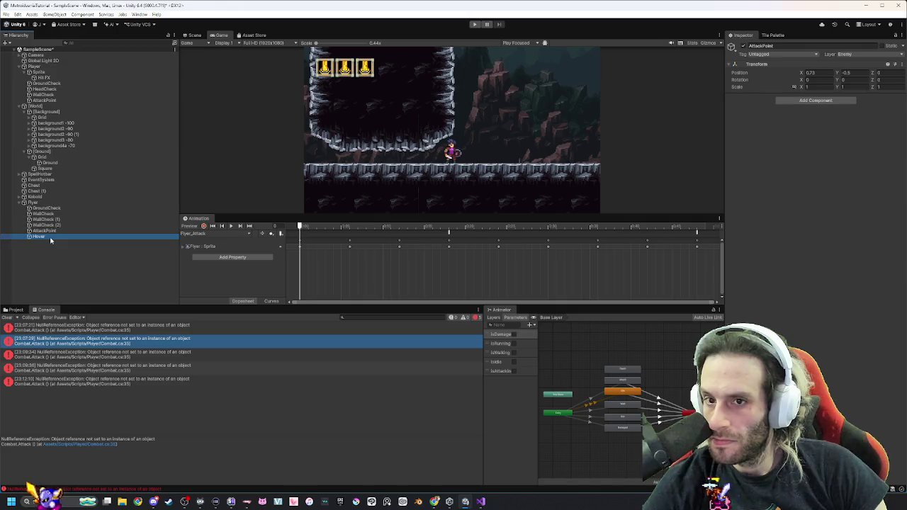
Expand the Kobold to inspect its AttackPoint, then collapse both enemies' child lists.
{"action": "left_click", "coordinate": [20, 196]}
{"action": "left_click", "coordinate": [59, 208]}
{"action": "left_click", "coordinate": [42, 213]}
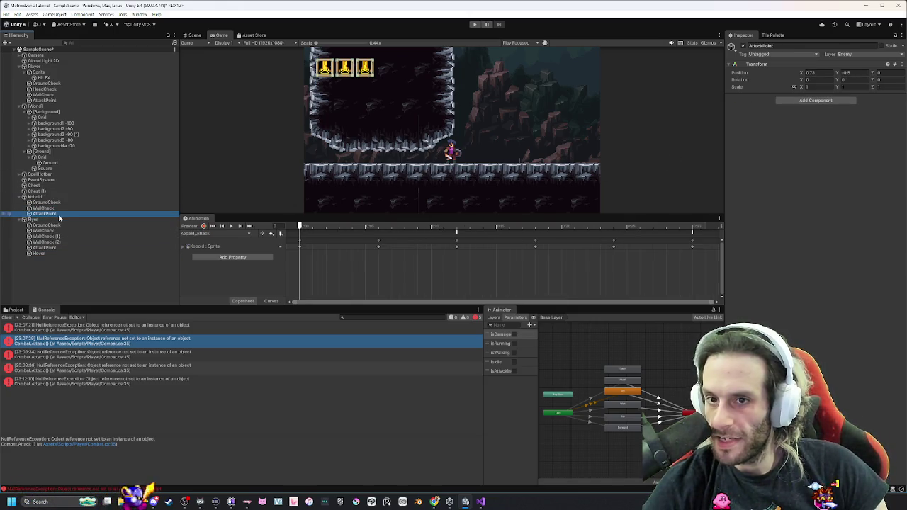
{"action": "left_click", "coordinate": [20, 197]}
{"action": "left_click", "coordinate": [19, 203]}
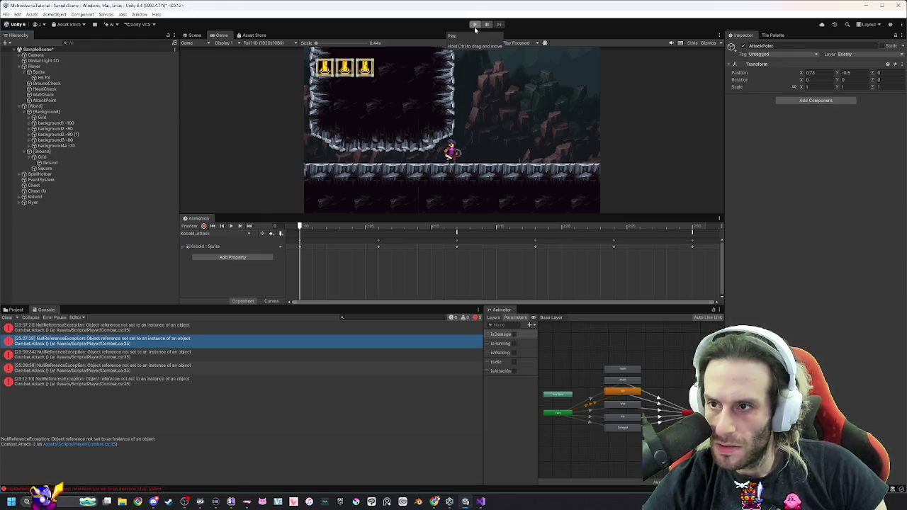
Inspect Player and its Sprite child, zoom onto the character, then return to Visual Studio.
{"action": "key", "text": "Up"}
{"action": "key", "text": "Up"}
{"action": "key", "text": "Up"}
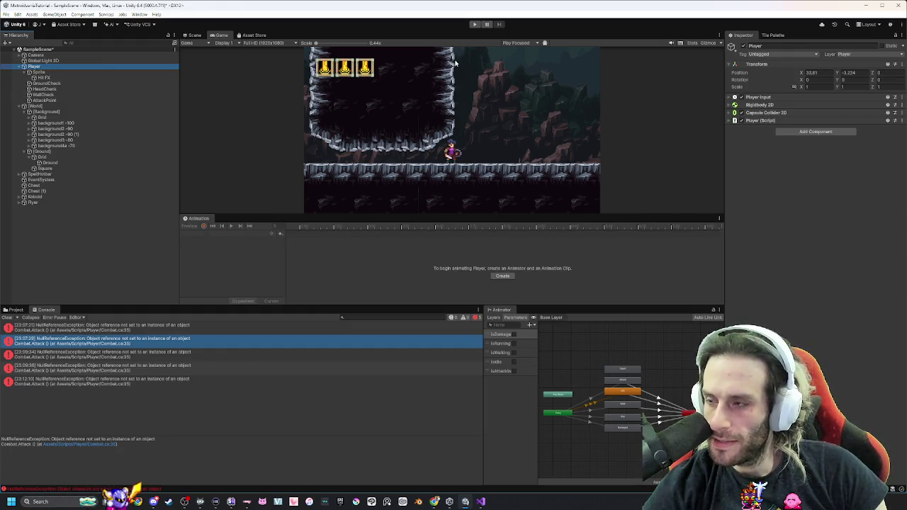
{"action": "left_click", "coordinate": [55, 72]}
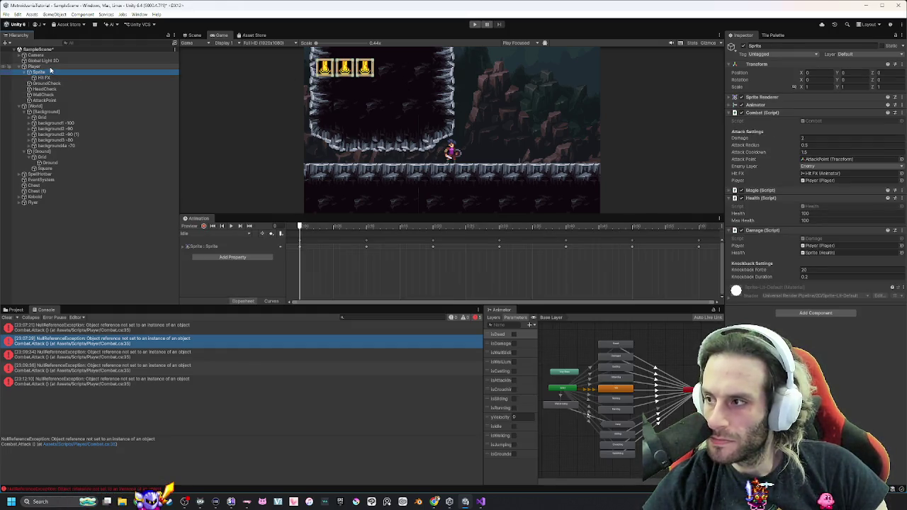
{"action": "key", "text": "Up"}
{"action": "scroll", "coordinate": [499, 132], "scroll_direction": "up", "scroll_amount": 1}
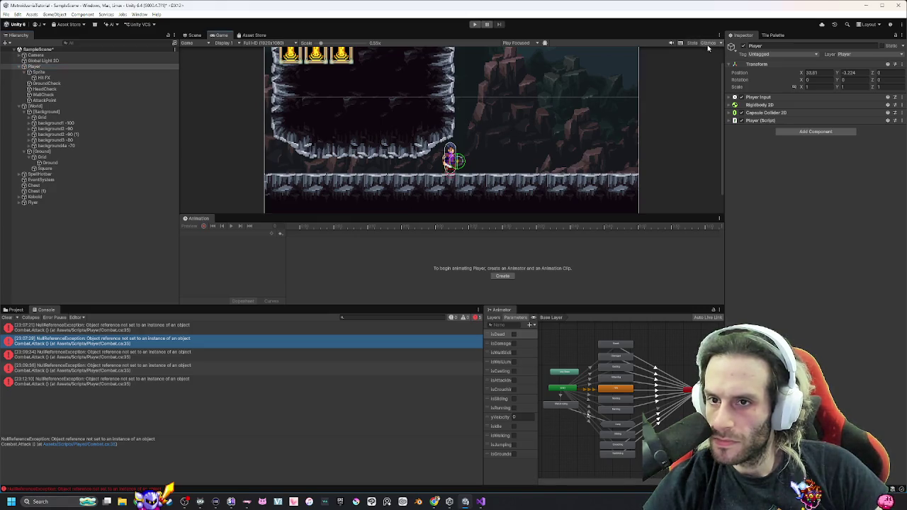
{"action": "scroll", "coordinate": [485, 155], "scroll_direction": "up", "scroll_amount": 4}
{"action": "scroll", "coordinate": [485, 157], "scroll_direction": "up", "scroll_amount": 1}
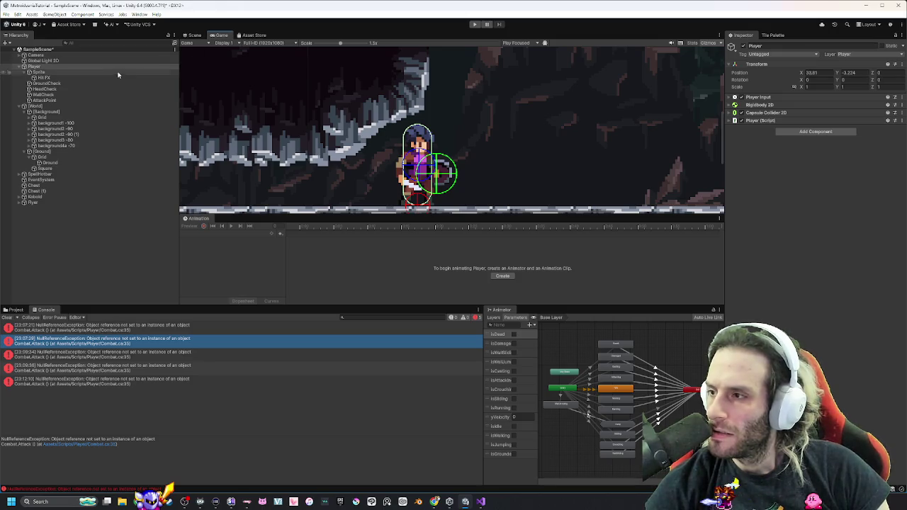
{"action": "key", "text": "alt+Tab"}
{"action": "key", "text": "alt+Tab"}
{"action": "key", "text": "alt+Tab"}
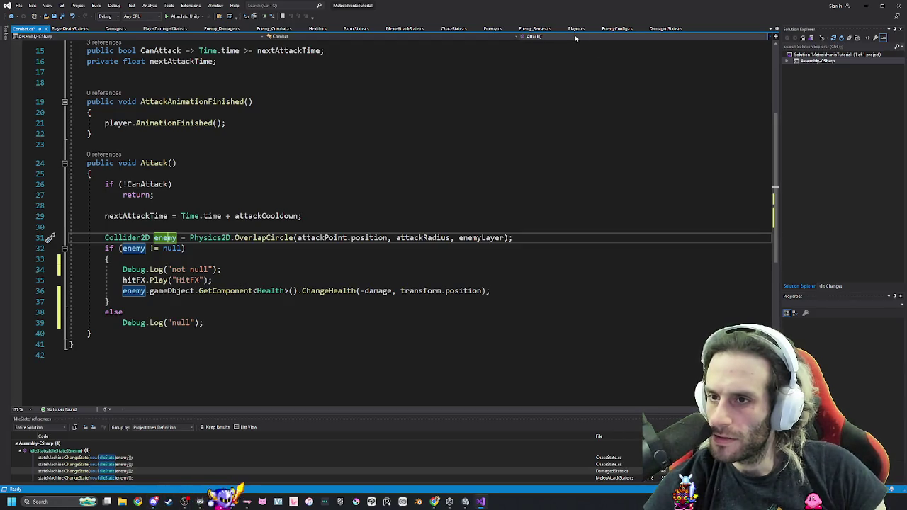
Glance over the Player script, then select attackPoint on line 31 of Combat.cs.
{"action": "left_click", "coordinate": [576, 28]}
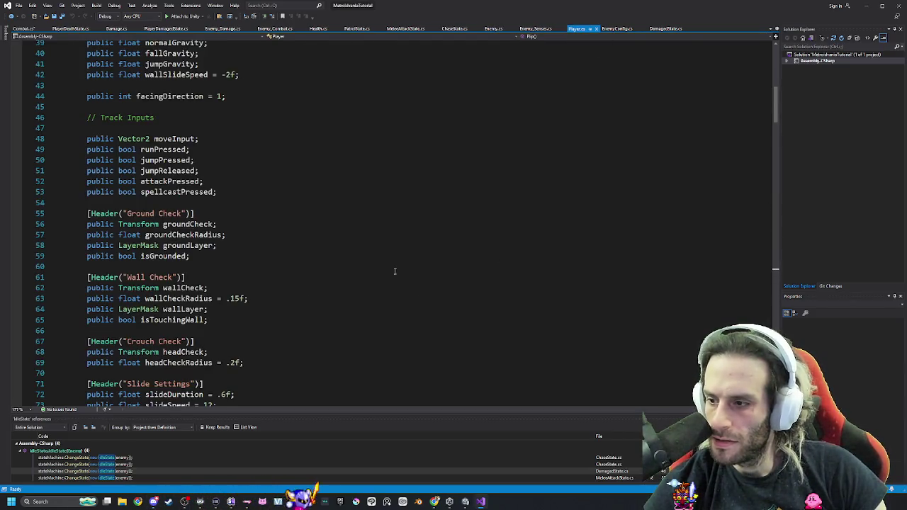
{"action": "scroll", "coordinate": [469, 247], "scroll_direction": "down", "scroll_amount": 20}
{"action": "scroll", "coordinate": [469, 247], "scroll_direction": "down", "scroll_amount": 11}
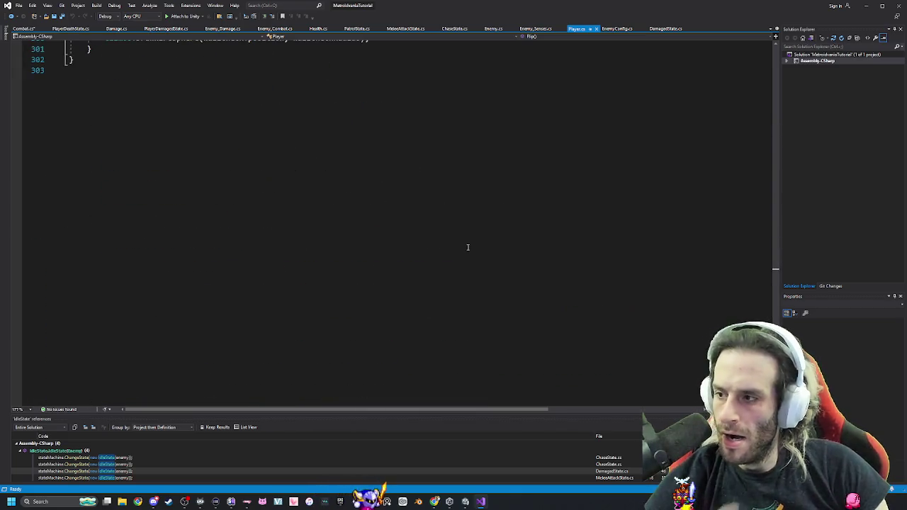
{"action": "scroll", "coordinate": [467, 250], "scroll_direction": "up", "scroll_amount": 6}
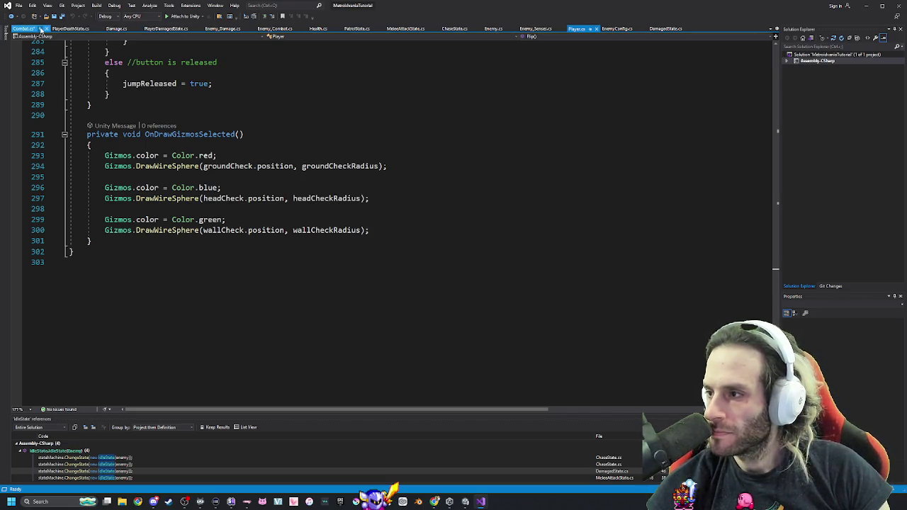
{"action": "left_click", "coordinate": [25, 29]}
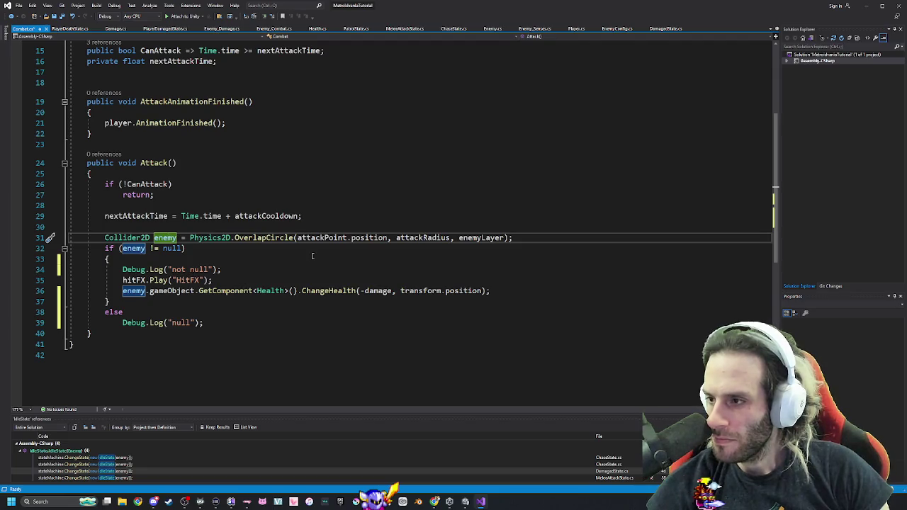
{"action": "scroll", "coordinate": [313, 256], "scroll_direction": "up", "scroll_amount": 5}
{"action": "scroll", "coordinate": [315, 255], "scroll_direction": "down", "scroll_amount": 4}
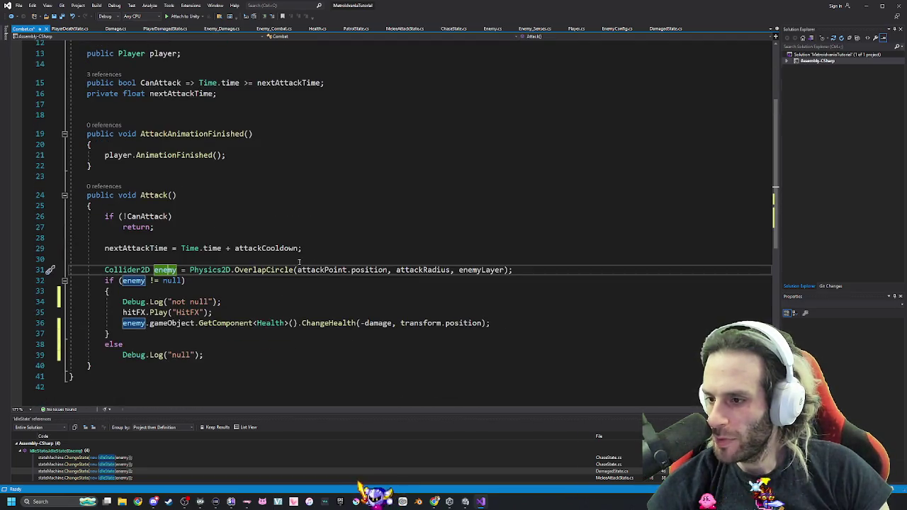
{"action": "double_click", "coordinate": [319, 270]}
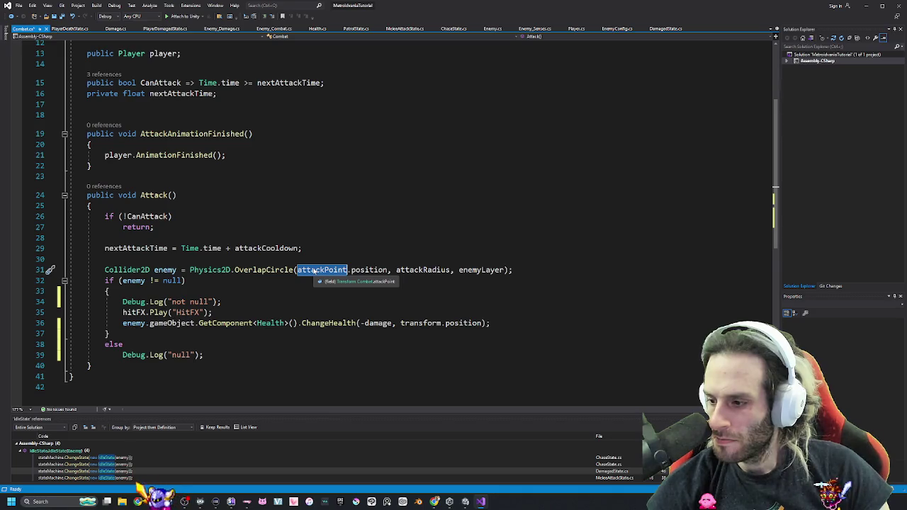
Cycle through the open windows until the Unity editor is in front.
{"action": "key", "text": "alt+Tab"}
{"action": "key", "text": "Escape"}
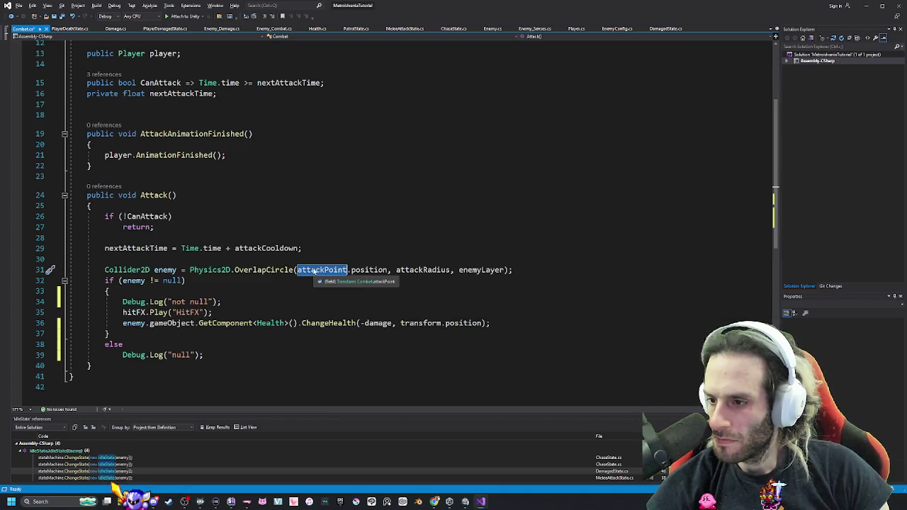
{"action": "key", "text": "alt+Tab"}
{"action": "key", "text": "alt+Tab"}
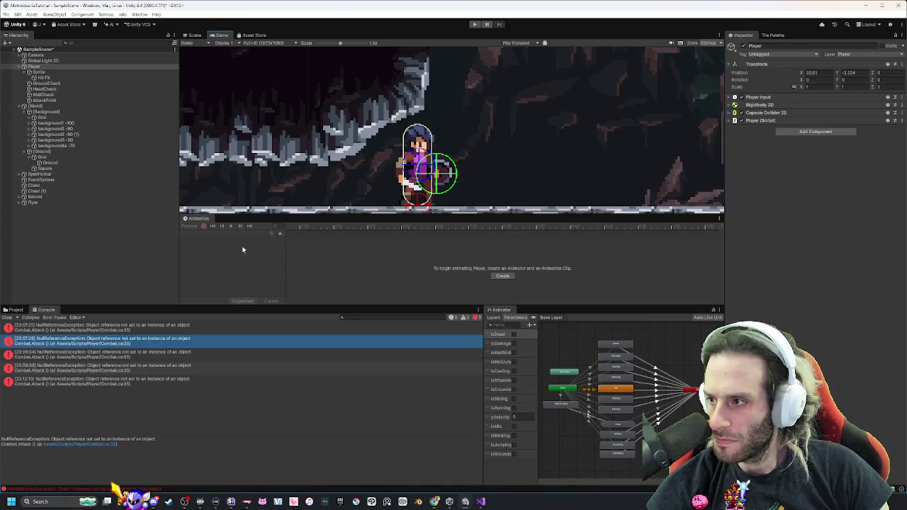
{"action": "key", "text": "alt+Tab"}
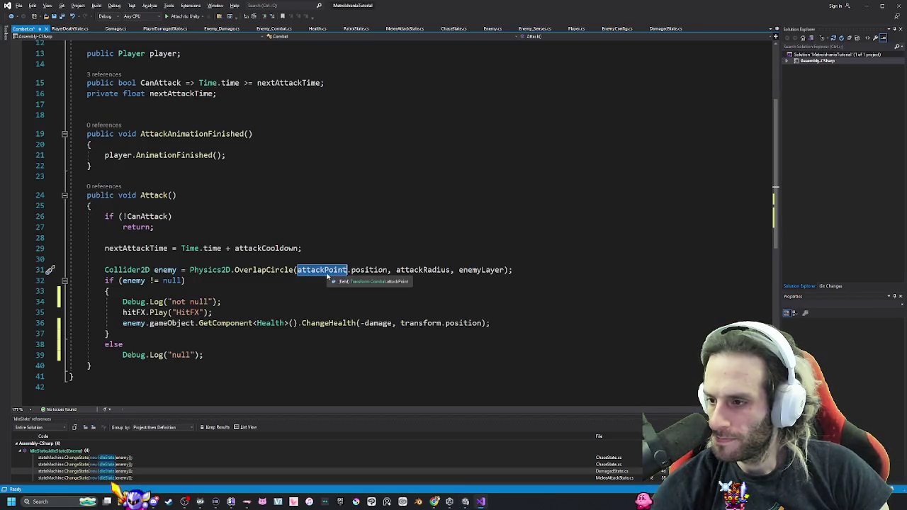
{"action": "key", "text": "alt+Tab"}
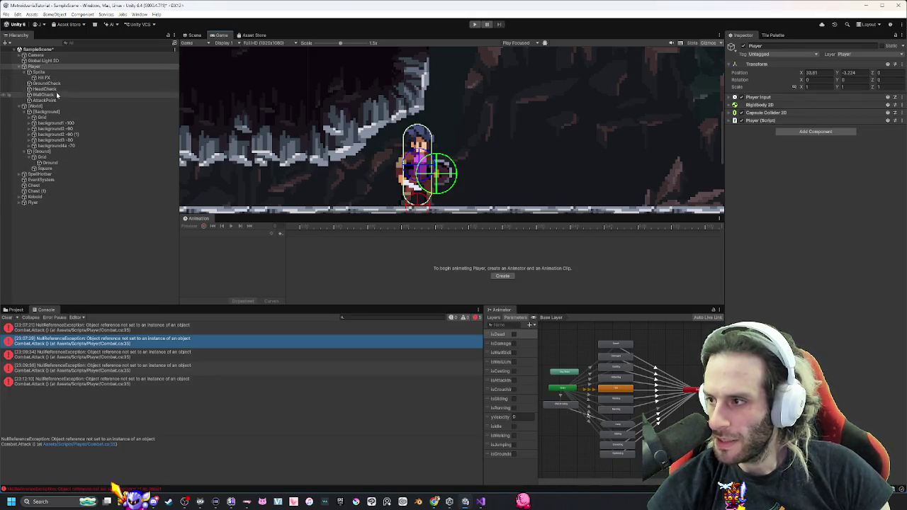
Select the AttackPoint under Player and zoom in on it in the Scene view.
{"action": "left_click", "coordinate": [57, 100]}
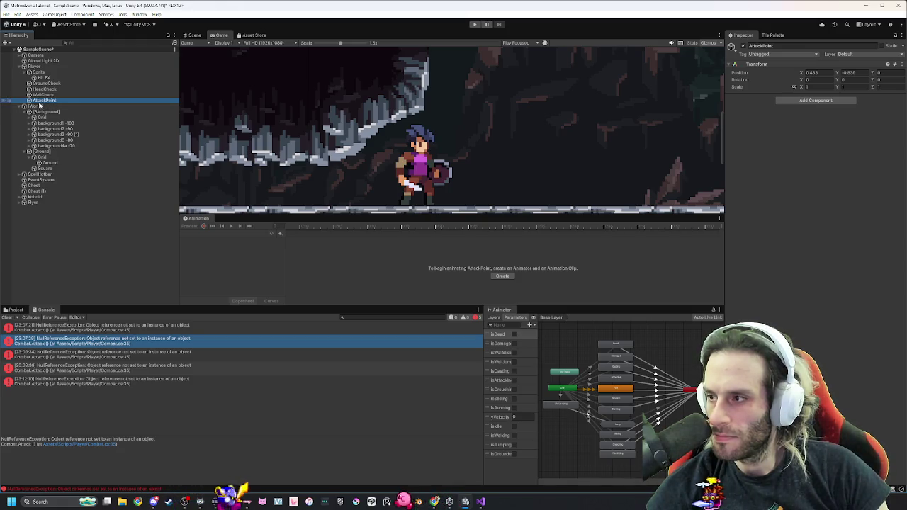
{"action": "left_click", "coordinate": [192, 35]}
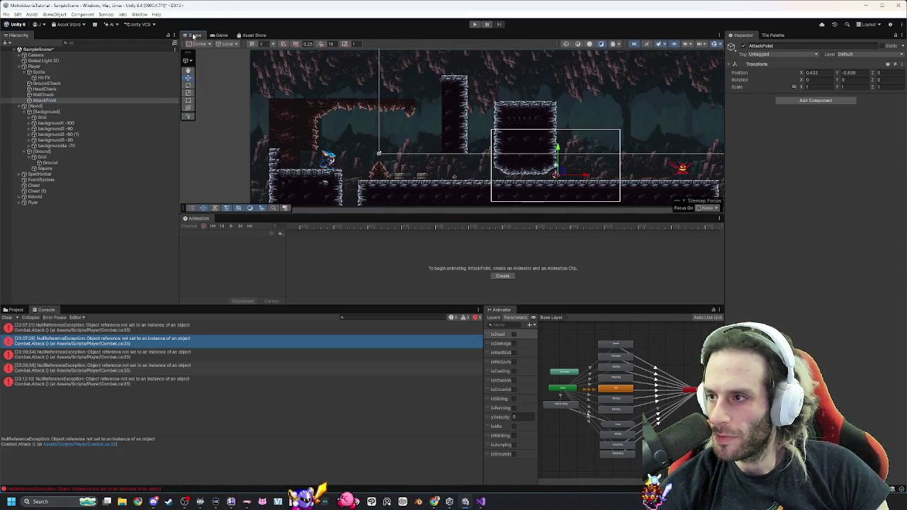
{"action": "scroll", "coordinate": [618, 188], "scroll_direction": "up", "scroll_amount": 2}
{"action": "scroll", "coordinate": [617, 188], "scroll_direction": "up", "scroll_amount": 3}
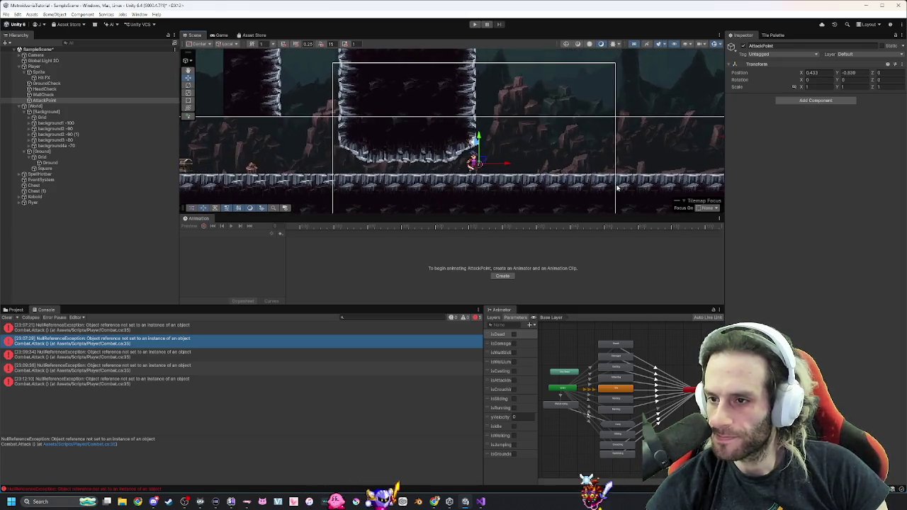
{"action": "scroll", "coordinate": [466, 157], "scroll_direction": "up", "scroll_amount": 2}
{"action": "scroll", "coordinate": [466, 157], "scroll_direction": "up", "scroll_amount": 2}
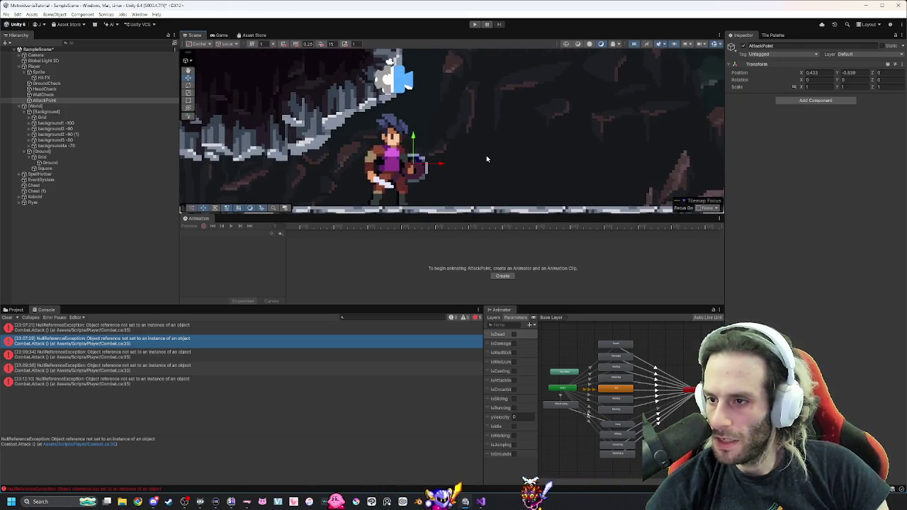
Check Player.cs gizmo code, then reselect AttackPoint and the player's Sprite object.
{"action": "key", "text": "alt+Tab"}
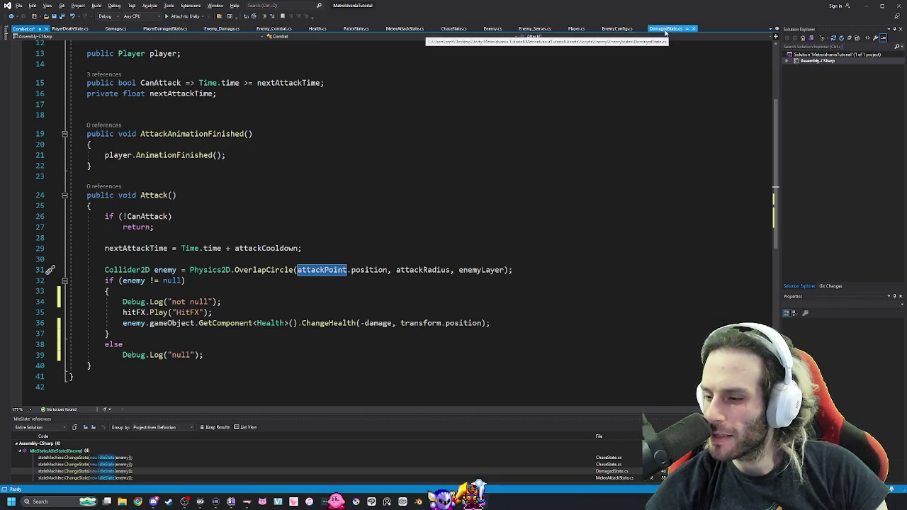
{"action": "left_click", "coordinate": [576, 28]}
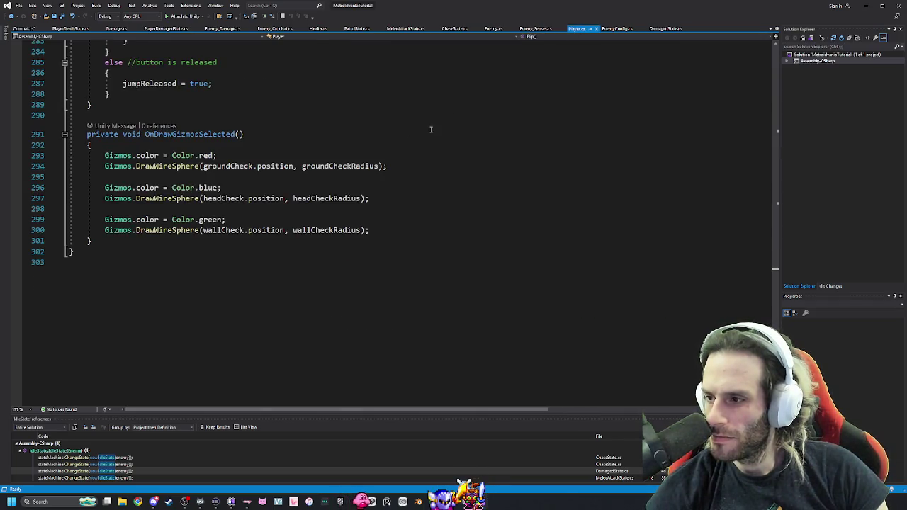
{"action": "key", "text": "alt+Tab"}
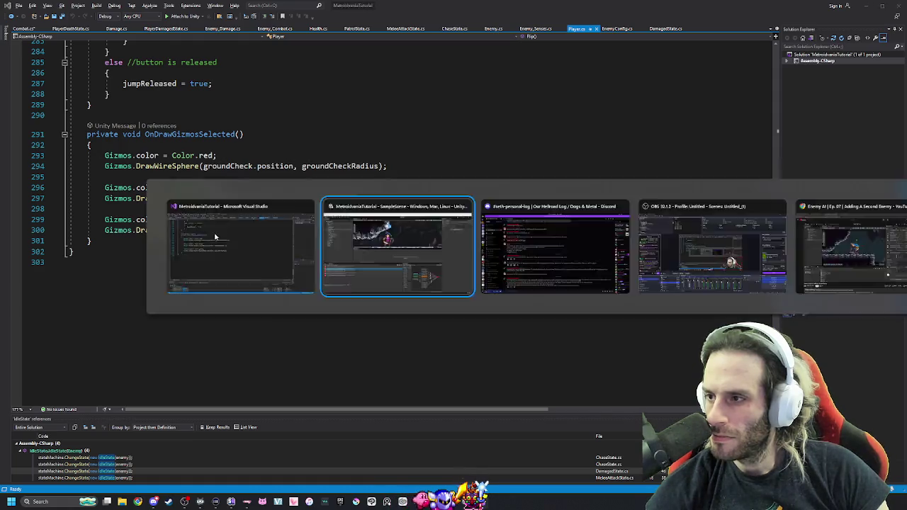
{"action": "left_click", "coordinate": [47, 95]}
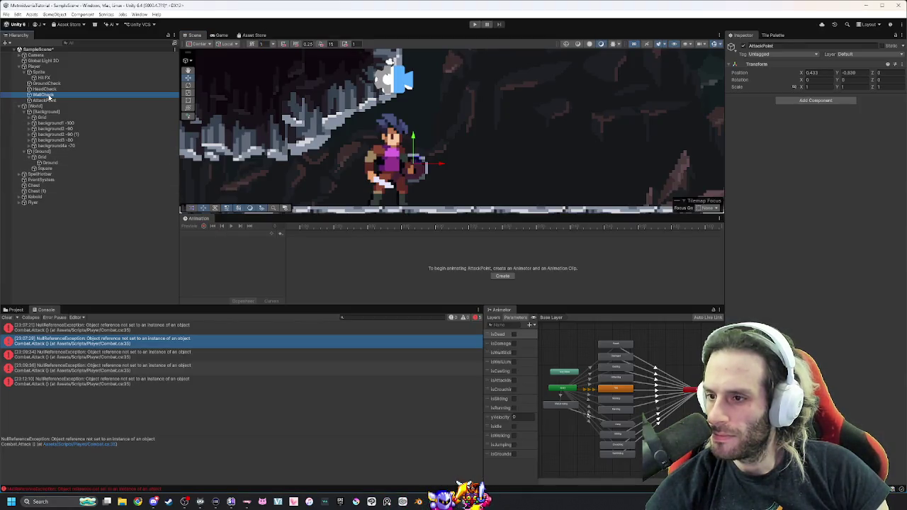
{"action": "left_click", "coordinate": [51, 101]}
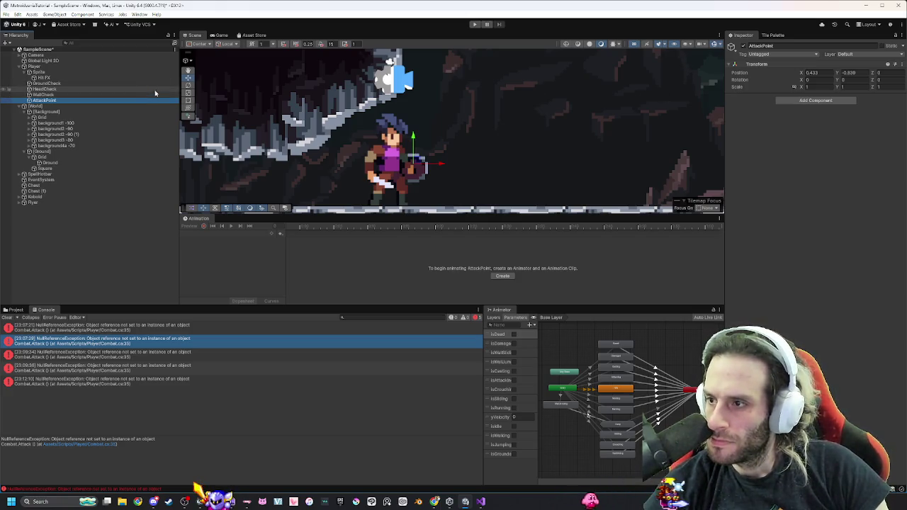
{"action": "left_click", "coordinate": [70, 71]}
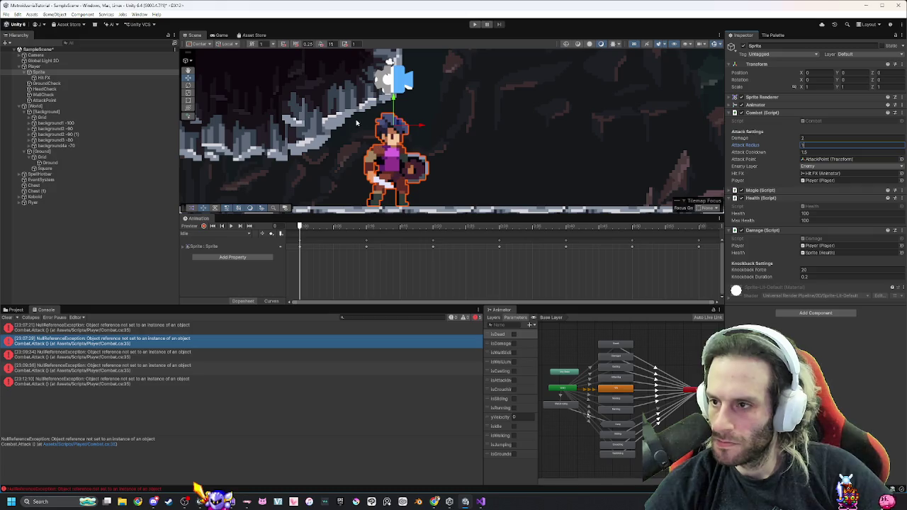
Start play mode, walk right, and pan the Scene view to centre the player.
{"action": "left_click", "coordinate": [474, 24]}
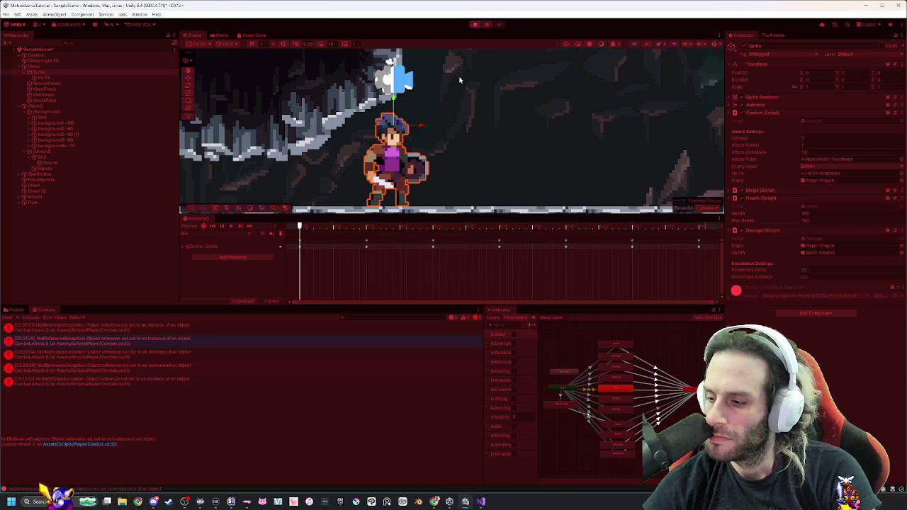
{"action": "key", "text": "d"}
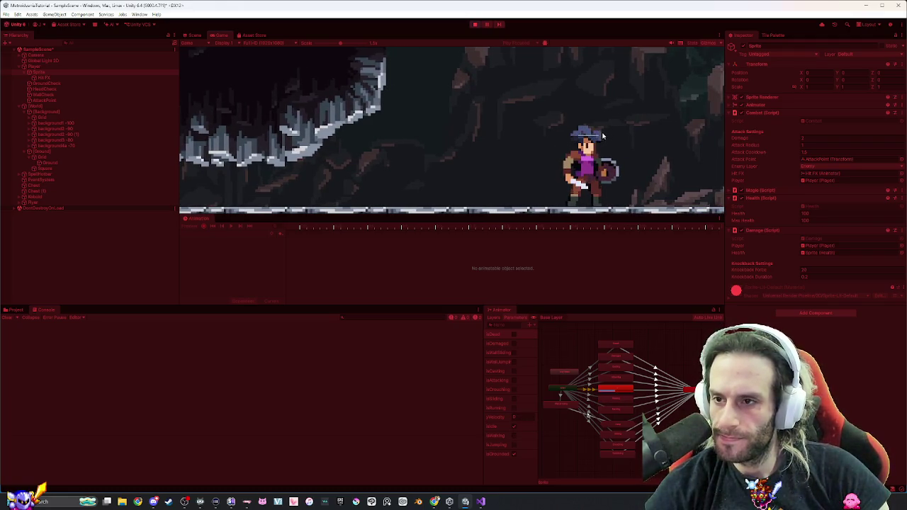
{"action": "left_click", "coordinate": [193, 35]}
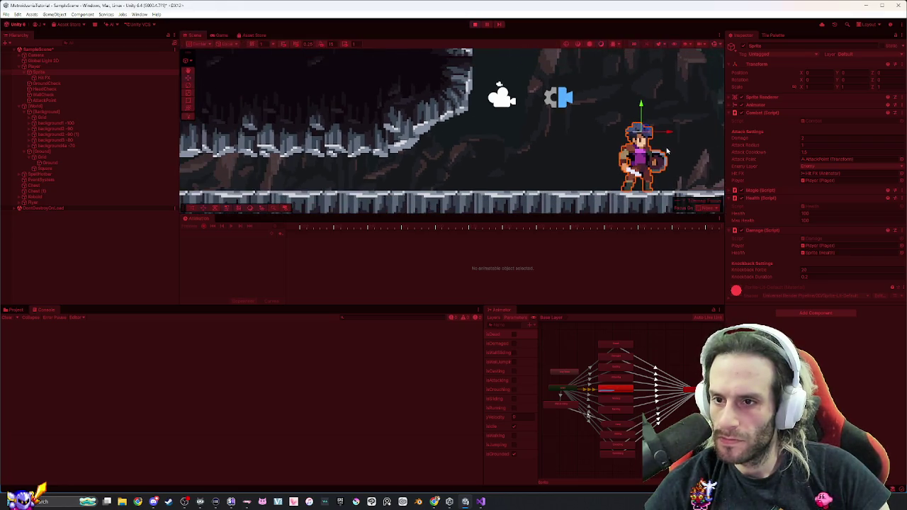
{"action": "left_click_drag", "start_coordinate": [667, 147], "coordinate": [512, 147]}
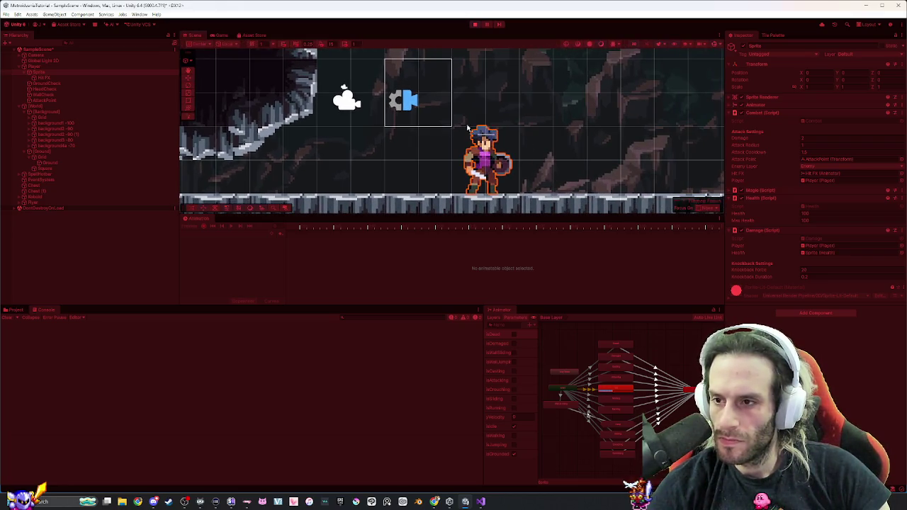
{"action": "key", "text": "ctrl+2"}
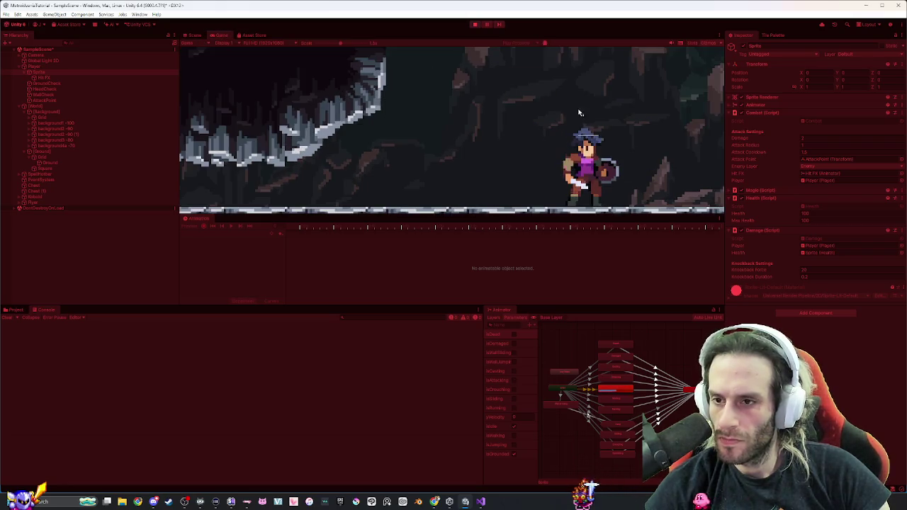
Manoeuvre the player beside the Flyer and swing two melee attacks at it.
{"action": "key", "text": "a"}
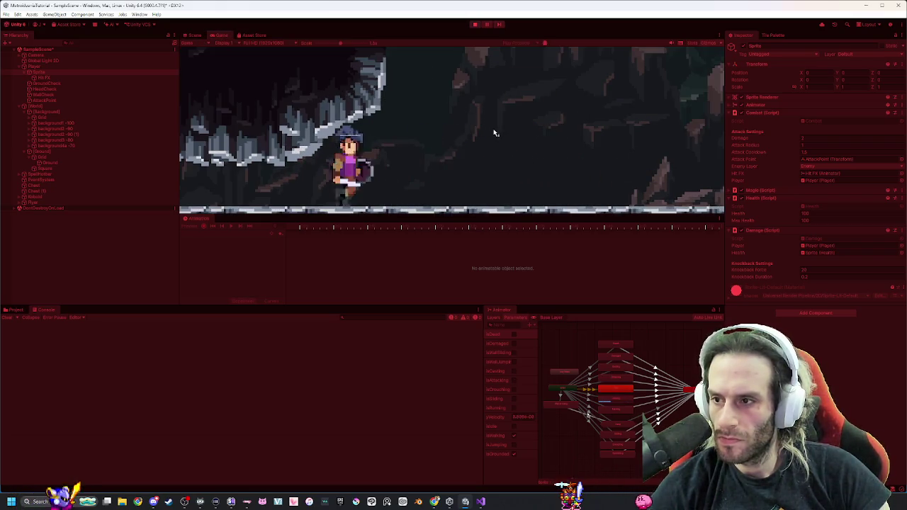
{"action": "key", "text": "d"}
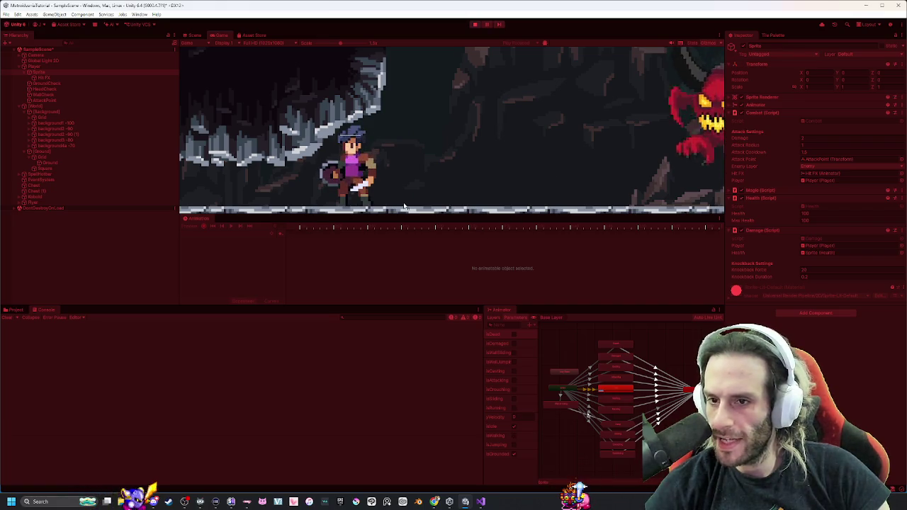
{"action": "key", "text": "d"}
{"action": "left_click", "coordinate": [405, 205]}
{"action": "key", "text": "a"}
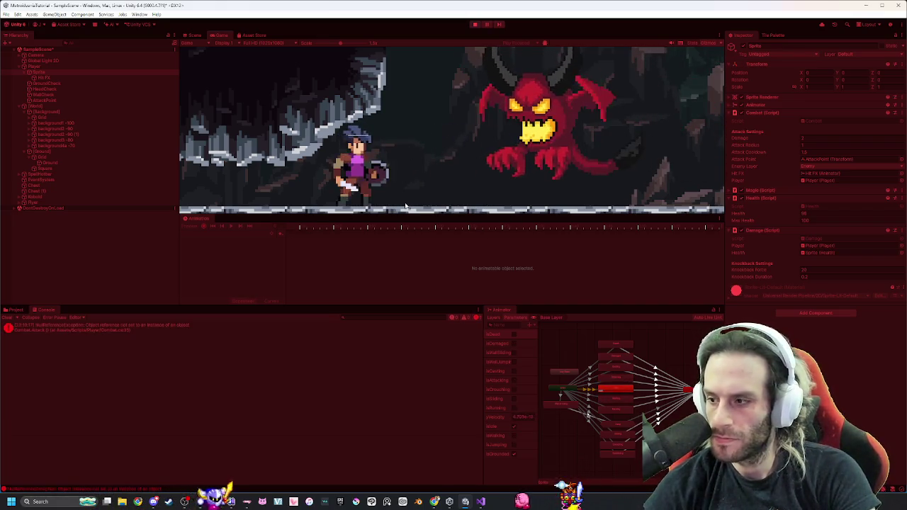
{"action": "key", "text": "d"}
{"action": "key", "text": "a"}
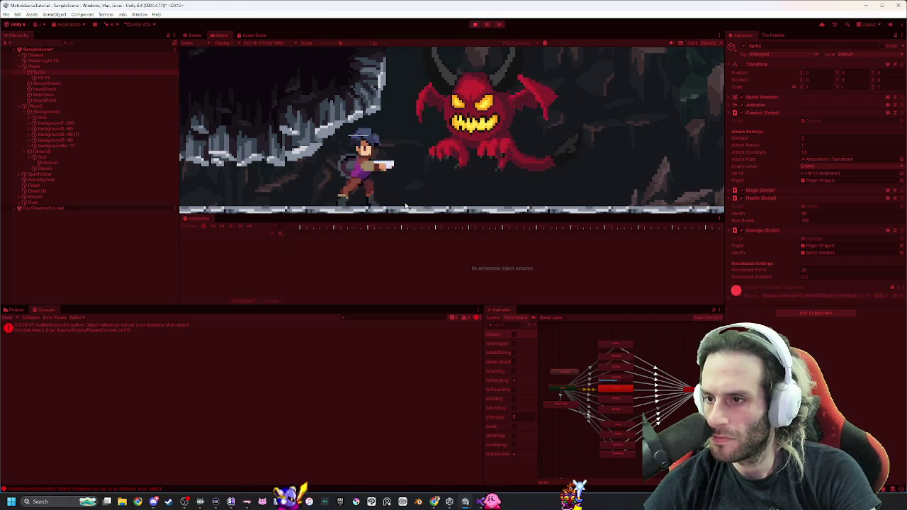
{"action": "left_click", "coordinate": [405, 205]}
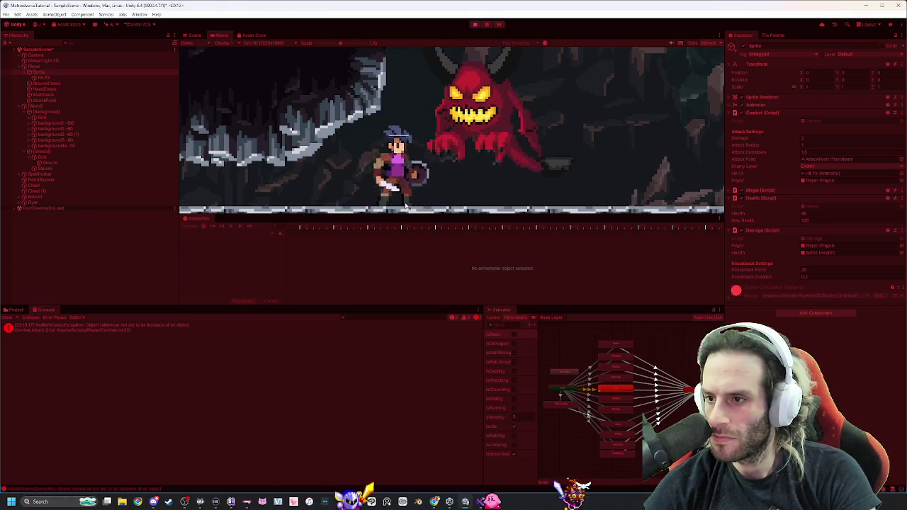
Keep repositioning beside the Flyer, attack it again, then attack the demon.
{"action": "key", "text": "d"}
{"action": "key", "text": "a"}
{"action": "key", "text": "d"}
{"action": "left_click", "coordinate": [406, 205]}
{"action": "key", "text": "a"}
{"action": "key", "text": "d"}
{"action": "key", "text": "a"}
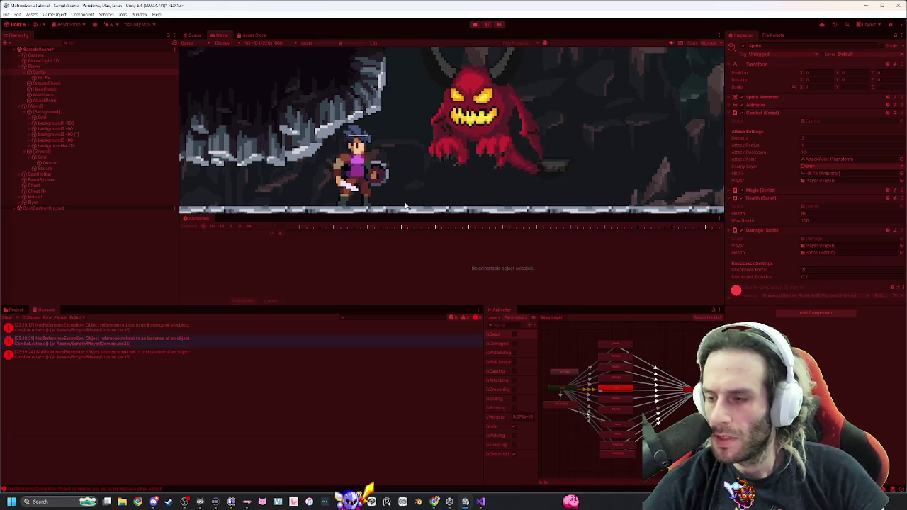
{"action": "left_click", "coordinate": [408, 87]}
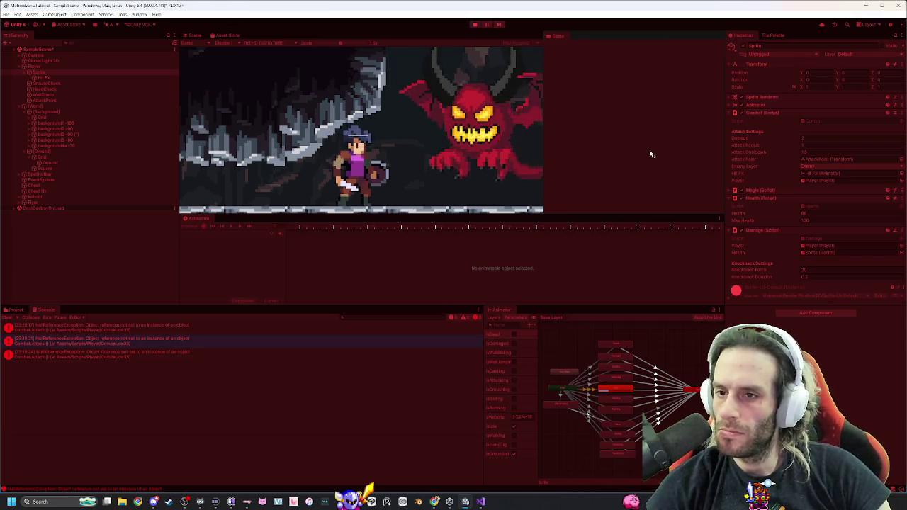
Dock the Game view beside the Scene view, move the Animation panel, and frame the player.
{"action": "left_click_drag", "start_coordinate": [659, 191], "coordinate": [666, 152]}
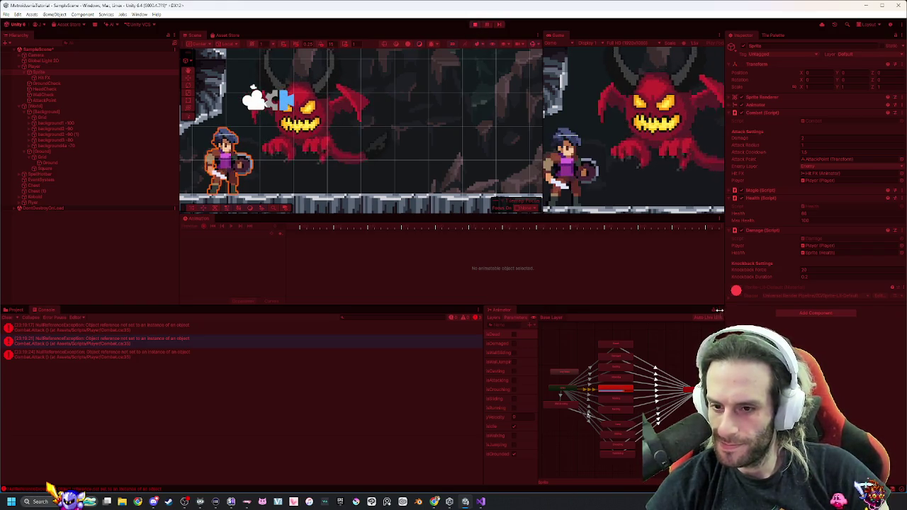
{"action": "mouse_move", "coordinate": [196, 218]}
{"action": "left_mouse_down"}
{"action": "mouse_move", "coordinate": [263, 41]}
{"action": "mouse_move", "coordinate": [225, 36]}
{"action": "left_mouse_up"}
{"action": "left_click", "coordinate": [194, 35]}
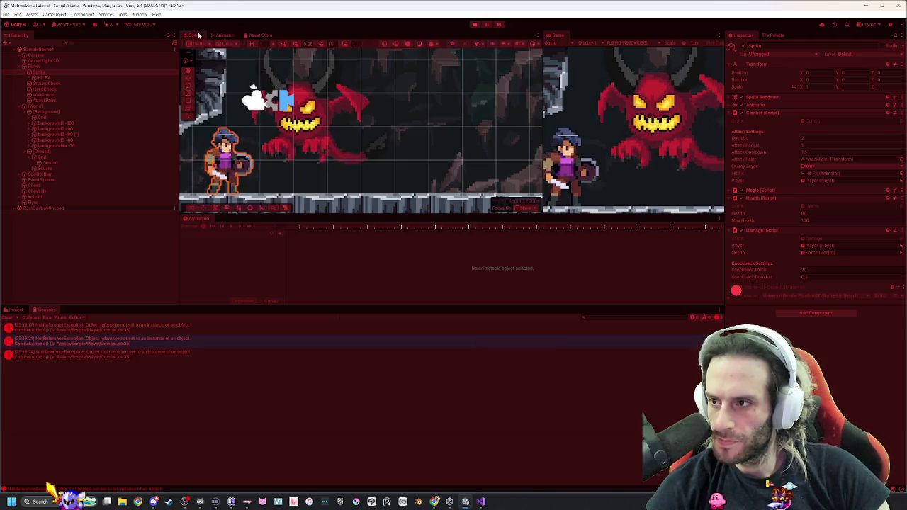
{"action": "double_click", "coordinate": [17, 70]}
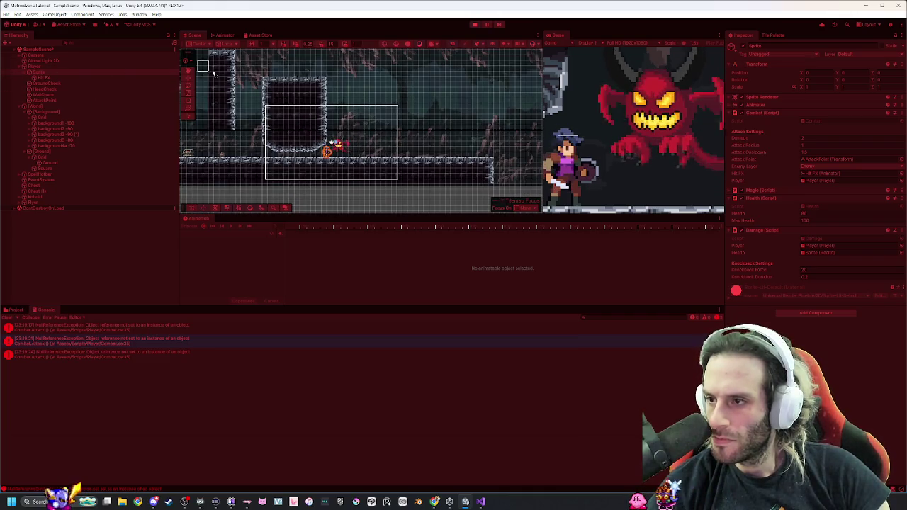
{"action": "left_click", "coordinate": [528, 46]}
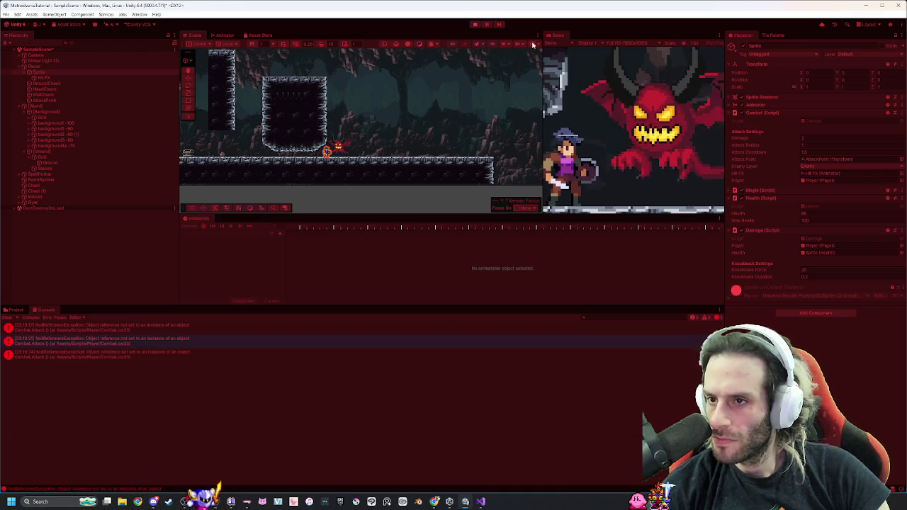
{"action": "left_click", "coordinate": [534, 45]}
{"action": "left_click", "coordinate": [335, 149]}
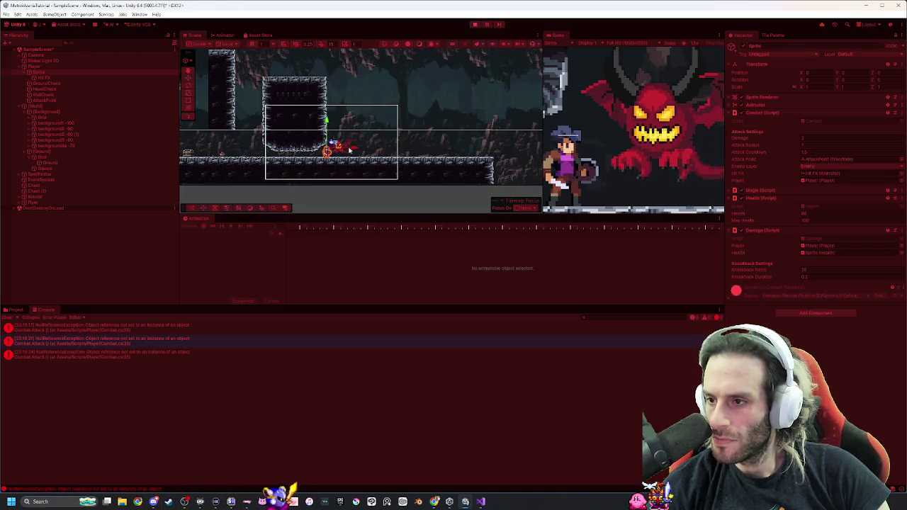
{"action": "scroll", "coordinate": [349, 150], "scroll_direction": "down", "scroll_amount": 3}
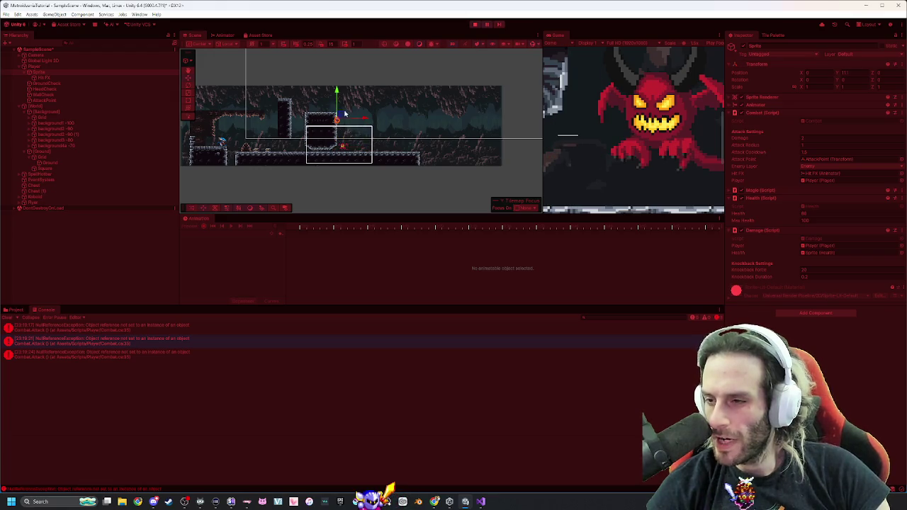
Resume the game, drag the player next to the demon, and resume again.
{"action": "left_click", "coordinate": [488, 25]}
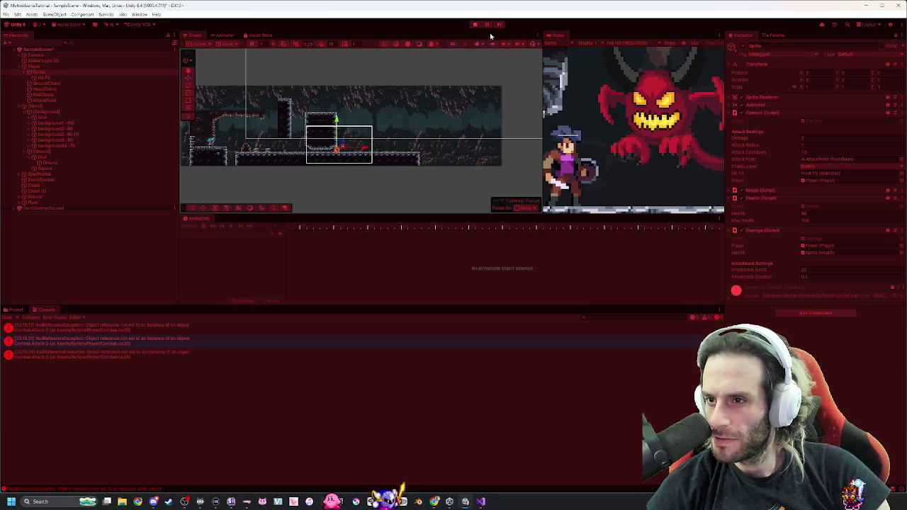
{"action": "left_click_drag", "start_coordinate": [337, 121], "coordinate": [342, 81]}
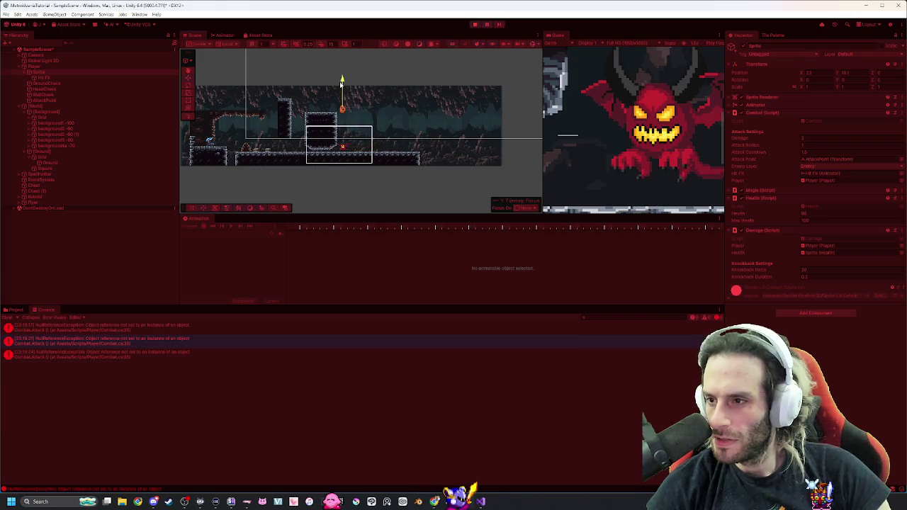
{"action": "left_click", "coordinate": [323, 108]}
{"action": "left_click", "coordinate": [338, 110]}
{"action": "mouse_move", "coordinate": [340, 107]}
{"action": "left_mouse_down"}
{"action": "mouse_move", "coordinate": [212, 96]}
{"action": "mouse_move", "coordinate": [216, 122]}
{"action": "left_mouse_up"}
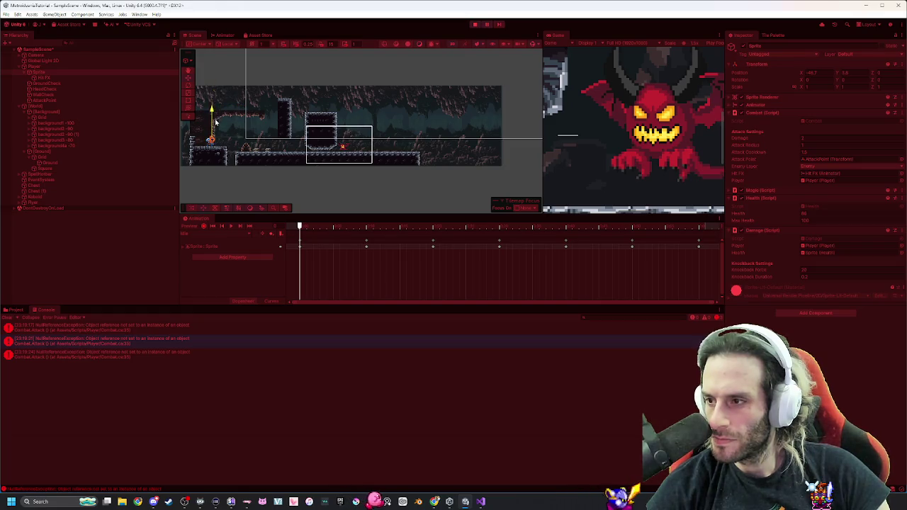
{"action": "left_click", "coordinate": [487, 24]}
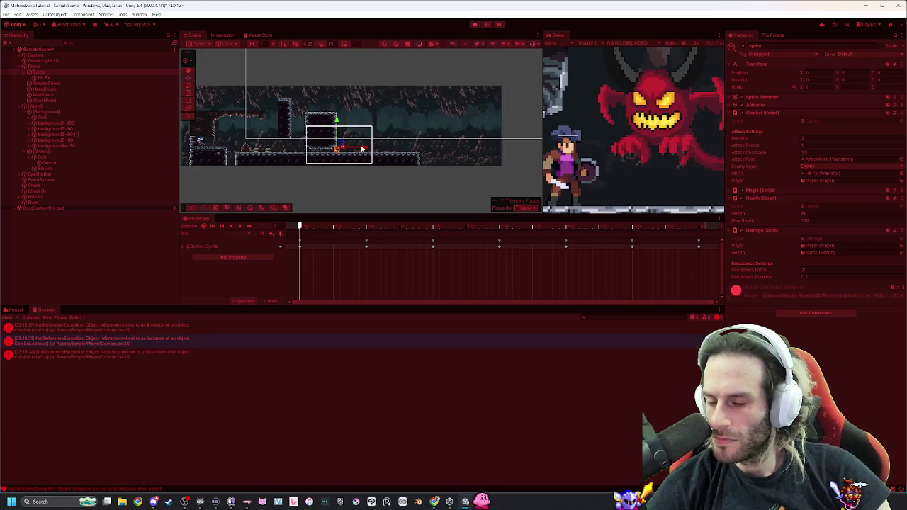
Attack the demon, walk left and then right, and stop play mode.
{"action": "left_click", "coordinate": [598, 157]}
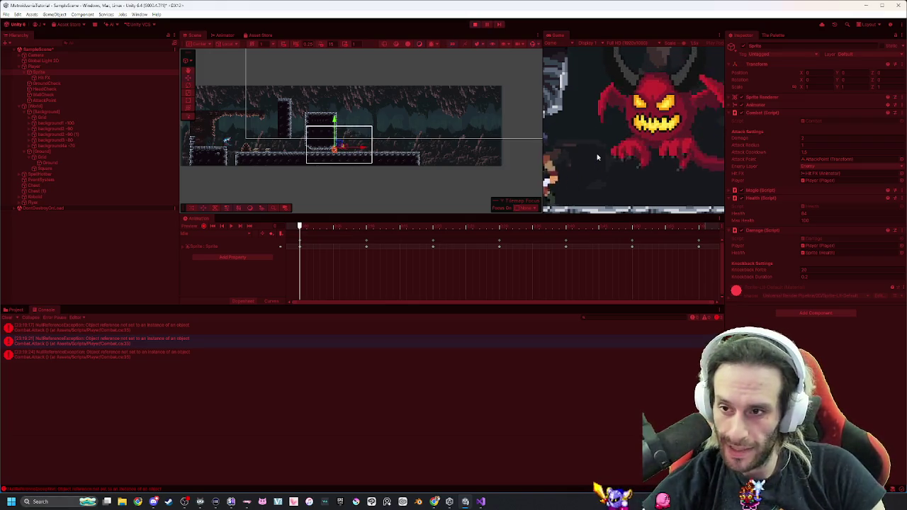
{"action": "key", "text": "a"}
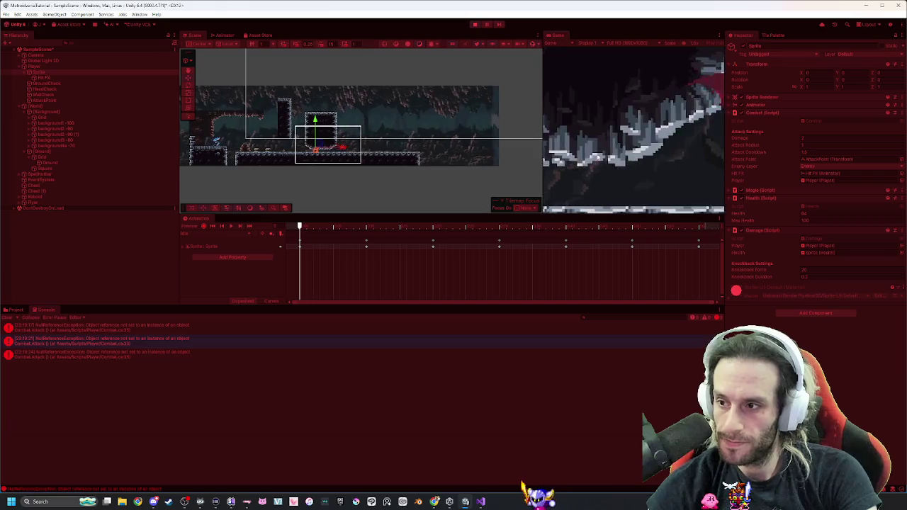
{"action": "key", "text": "a"}
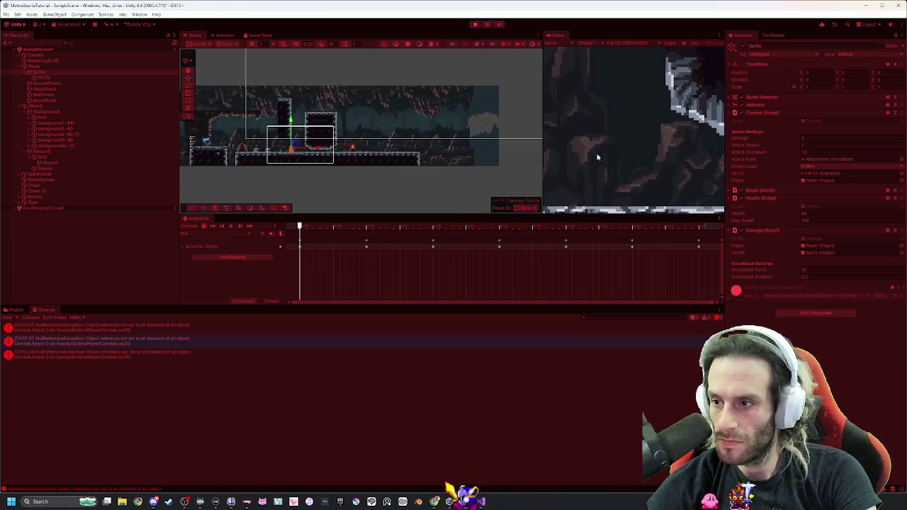
{"action": "key", "text": "a"}
{"action": "key", "text": "a"}
{"action": "key", "text": "a"}
{"action": "key", "text": "d"}
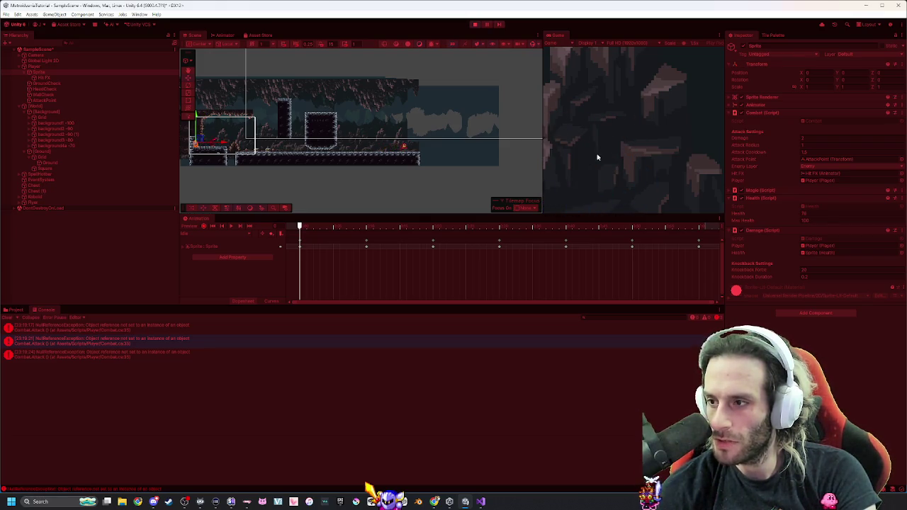
{"action": "key", "text": "d"}
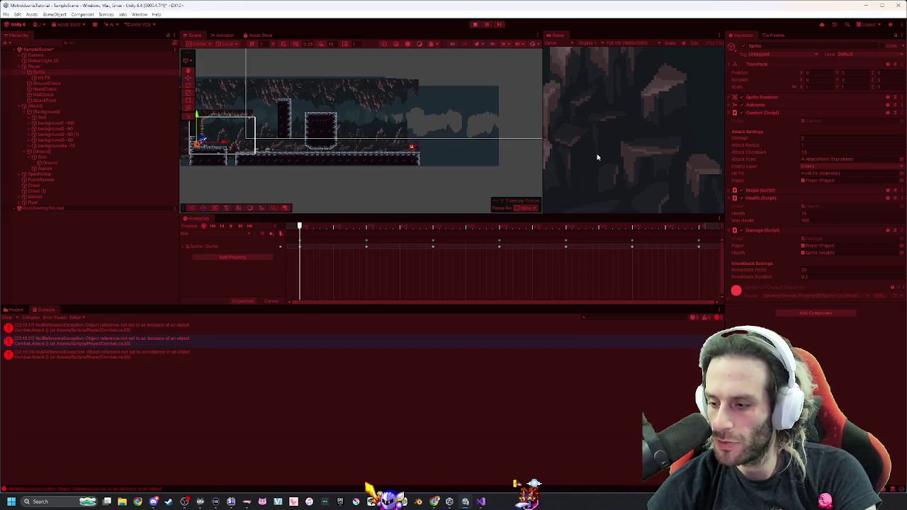
{"action": "key", "text": "d"}
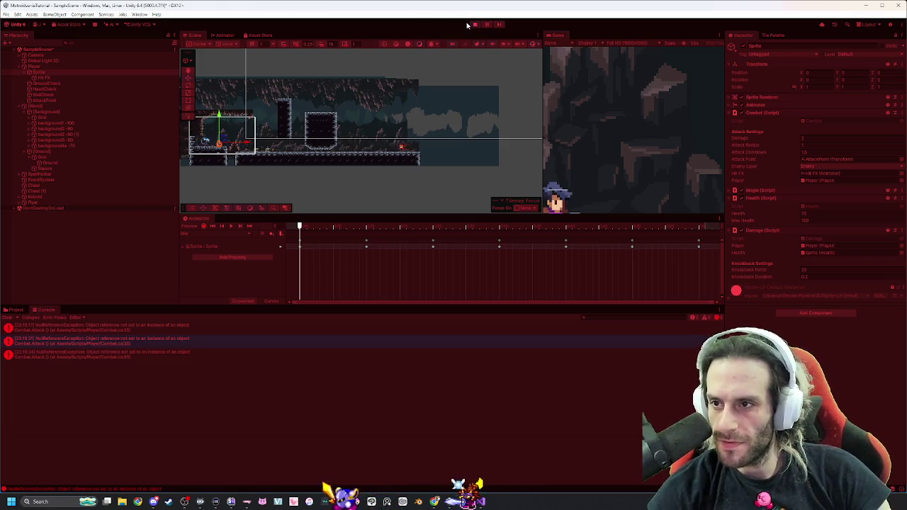
{"action": "left_click", "coordinate": [474, 24]}
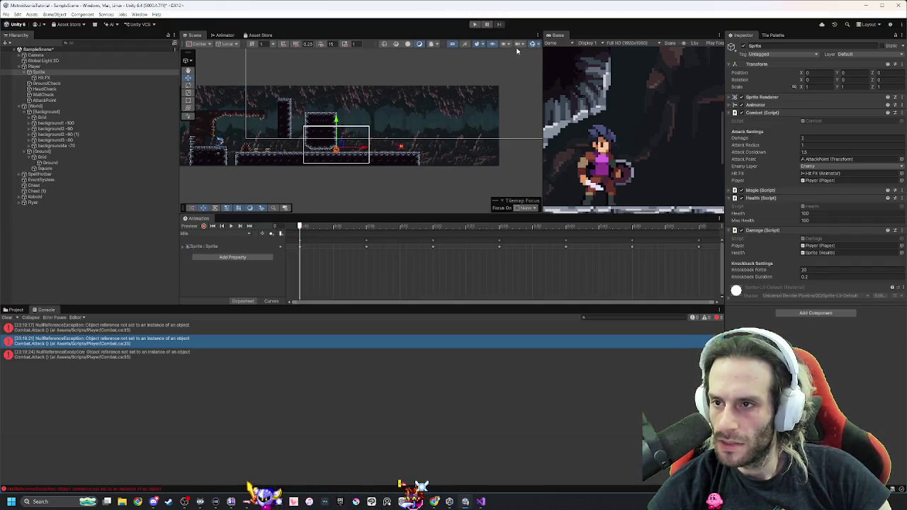
Zoom in and frame the Player with F, then start play mode again.
{"action": "scroll", "coordinate": [358, 150], "scroll_direction": "up", "scroll_amount": 6}
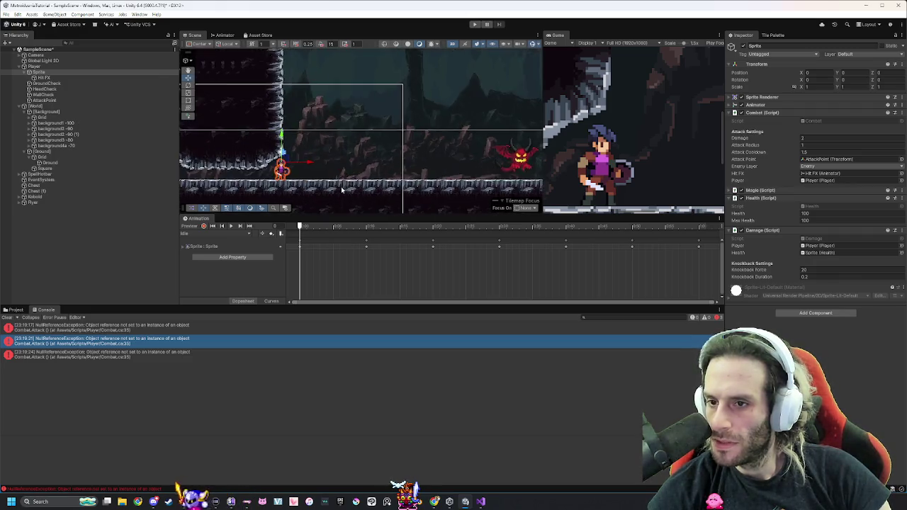
{"action": "scroll", "coordinate": [341, 189], "scroll_direction": "up", "scroll_amount": 5}
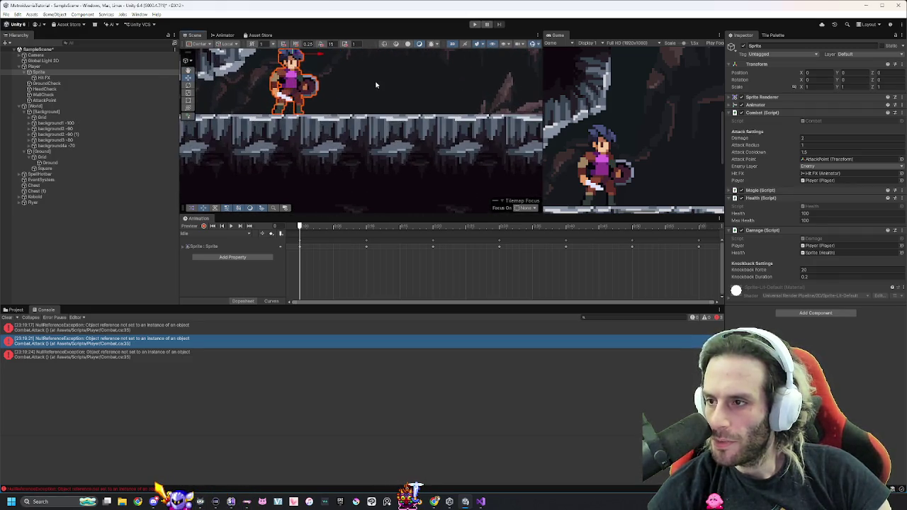
{"action": "key", "text": "f"}
{"action": "left_click", "coordinate": [473, 24]}
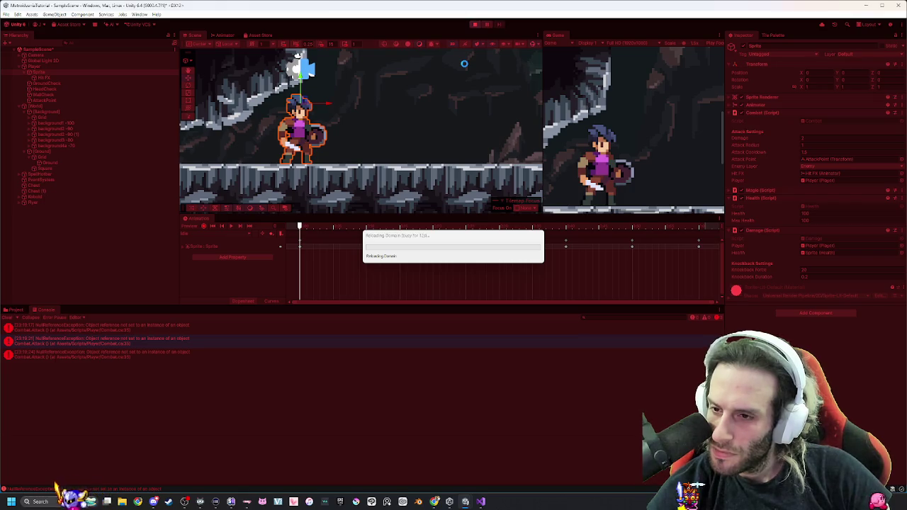
Review Combat.cs's Attack method and its Physics2D.OverlapCircle call at attackPoint, then return to Unity.
{"action": "key", "text": "alt+Tab"}
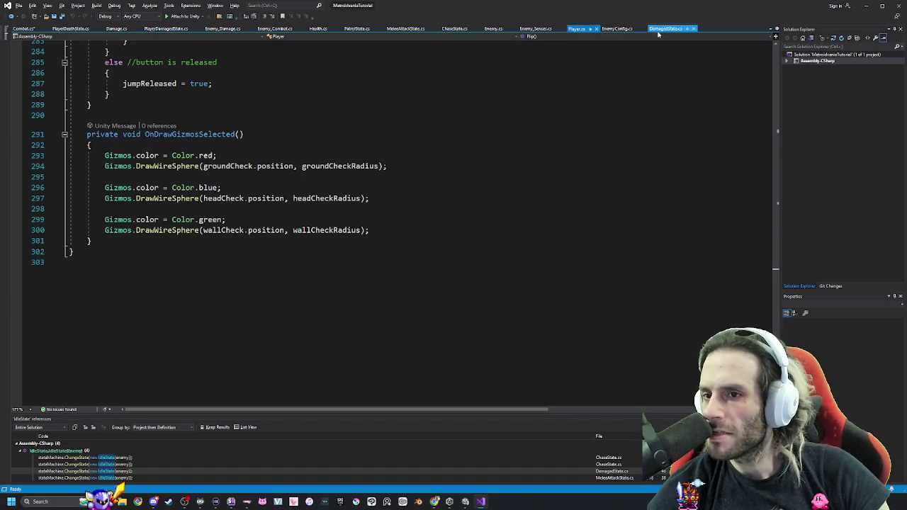
{"action": "left_click", "coordinate": [22, 28]}
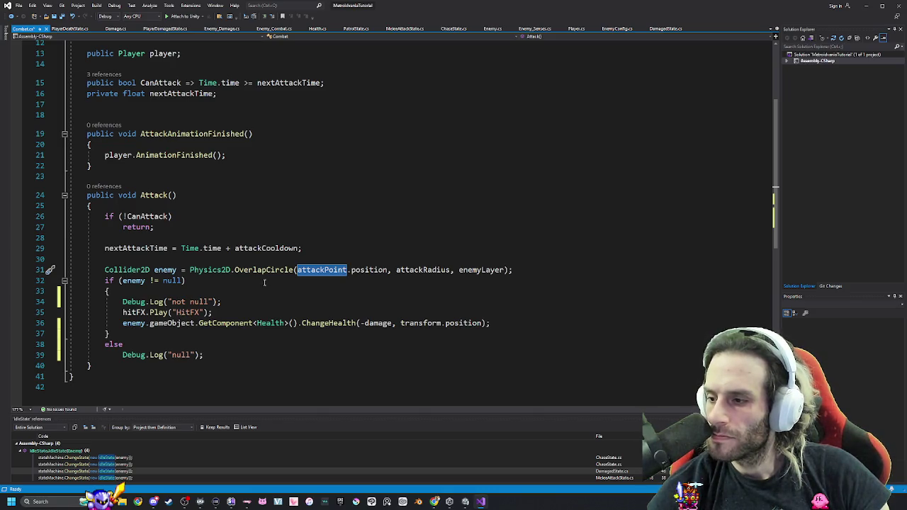
{"action": "scroll", "coordinate": [425, 319], "scroll_direction": "down", "scroll_amount": 4}
{"action": "scroll", "coordinate": [276, 304], "scroll_direction": "up", "scroll_amount": 4}
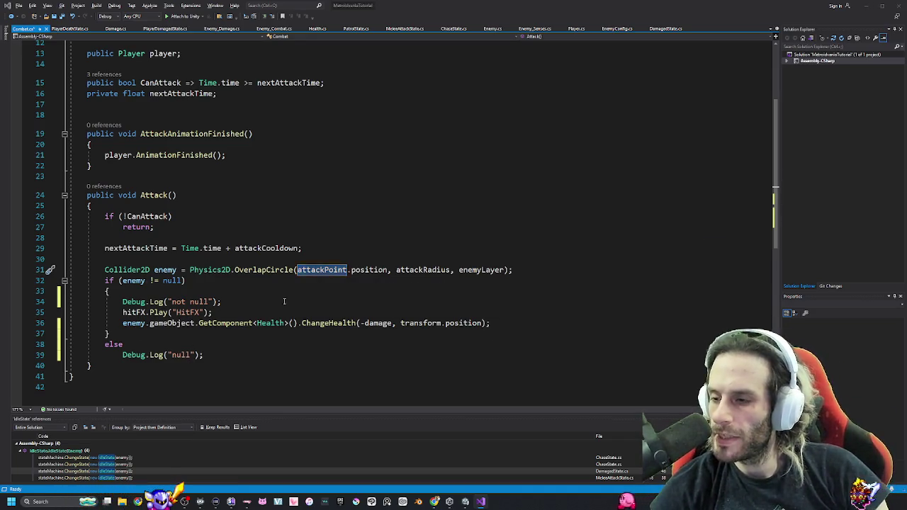
{"action": "key", "text": "alt+Tab"}
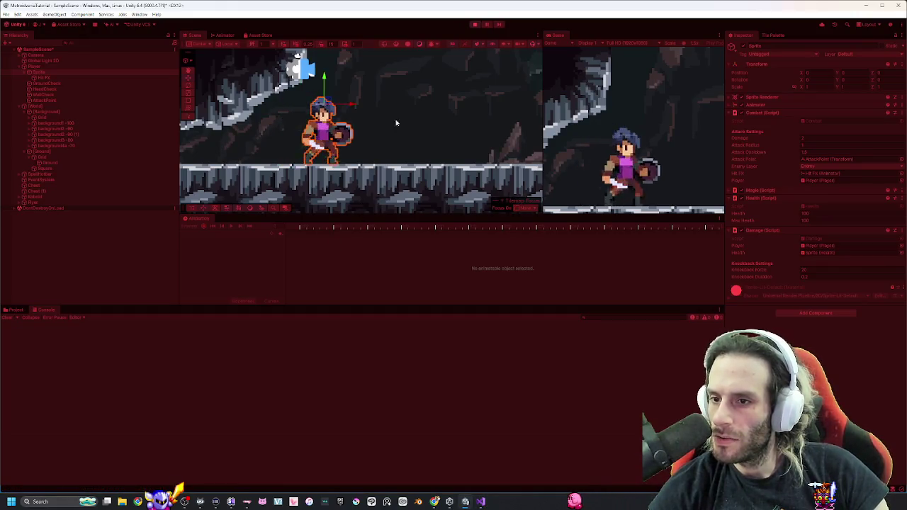
Walk the player right in the running game and get back to the Unity editor window.
{"action": "key", "text": "d"}
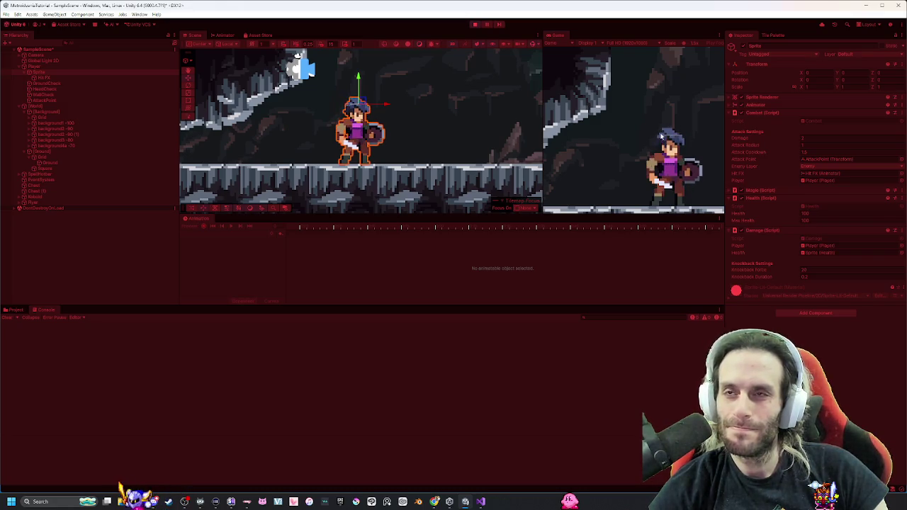
{"action": "key", "text": "alt+Tab"}
{"action": "key", "text": "Tab"}
{"action": "key", "text": "Escape"}
{"action": "key", "text": "alt+Tab"}
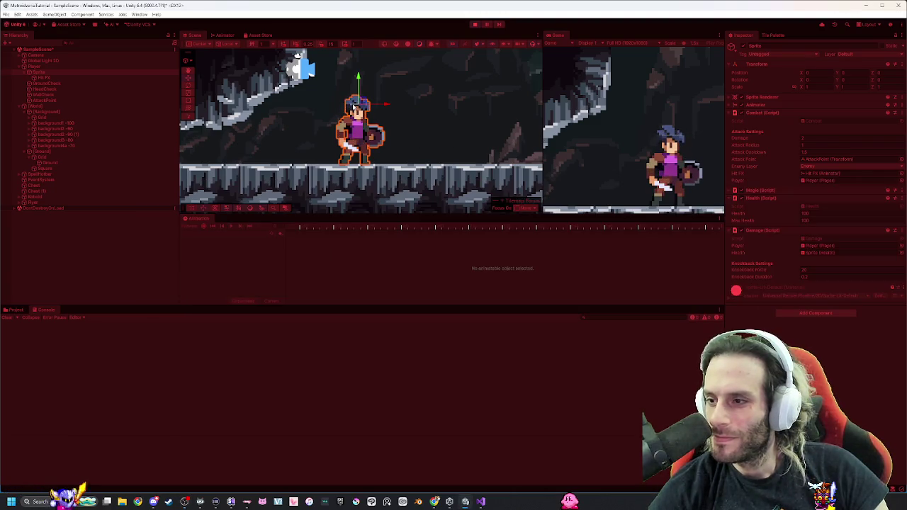
Select the player's Sprite object and set its Combat Attack Radius to 0.5.
{"action": "left_click", "coordinate": [57, 77]}
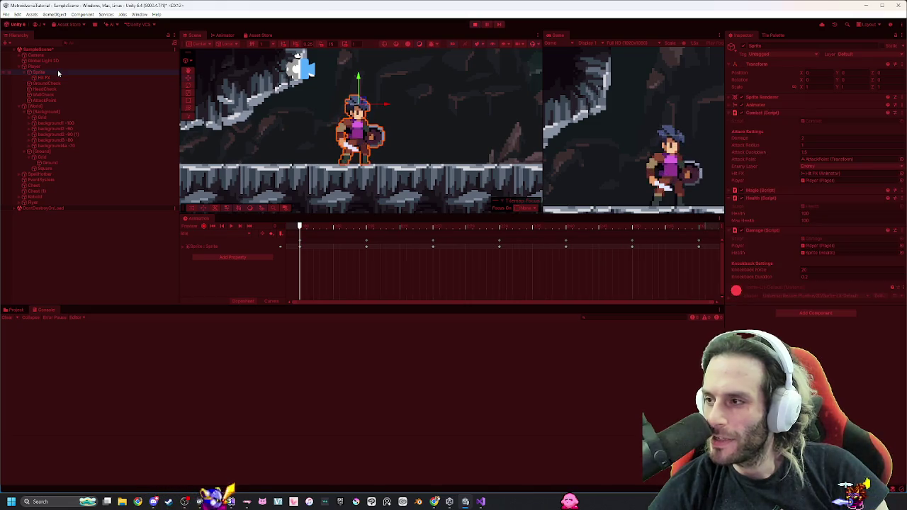
{"action": "left_click", "coordinate": [52, 66]}
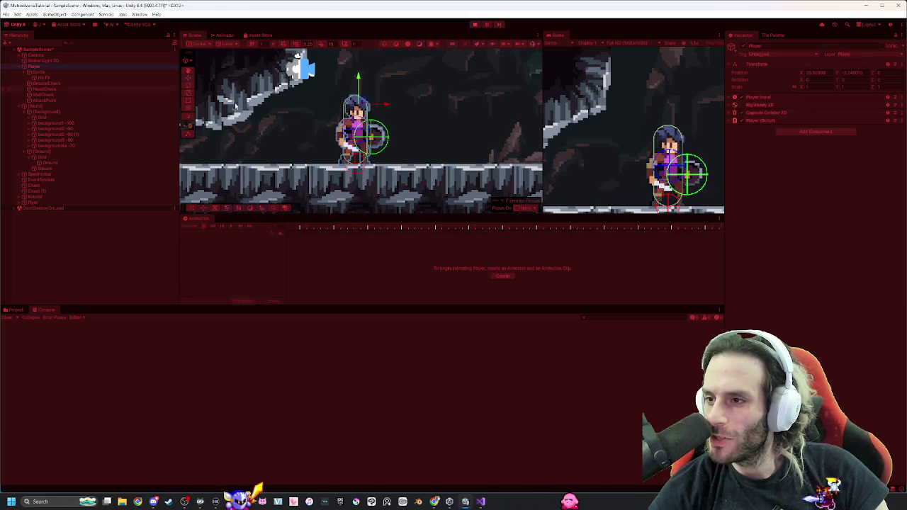
{"action": "left_click", "coordinate": [53, 72]}
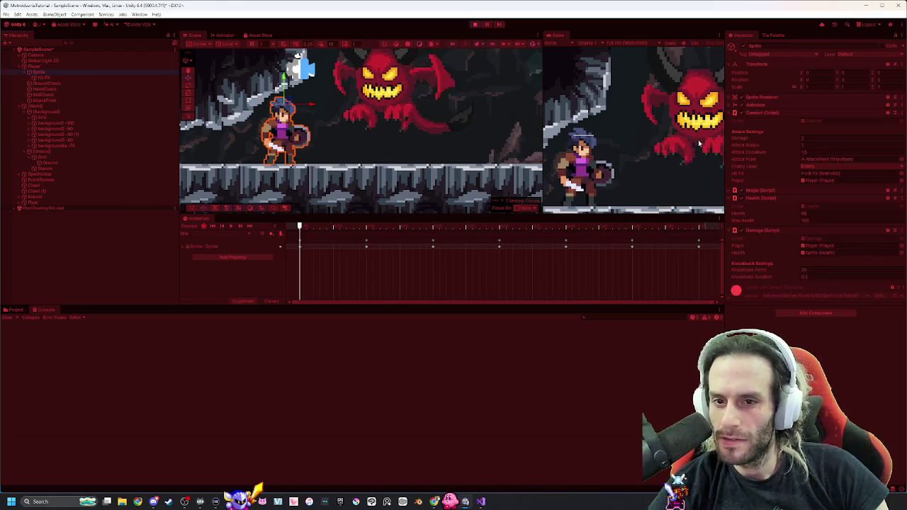
{"action": "left_click", "coordinate": [820, 145]}
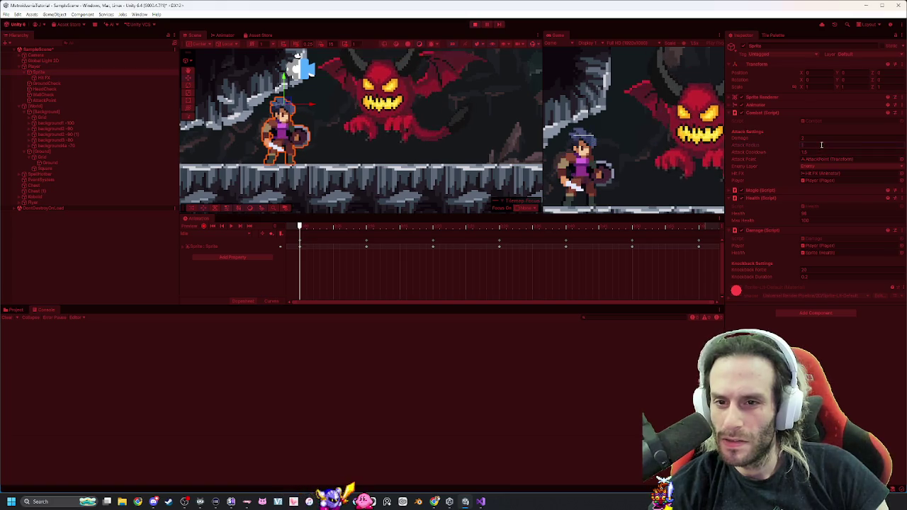
{"action": "type", "text": "0.5"}
{"action": "left_click", "coordinate": [836, 150]}
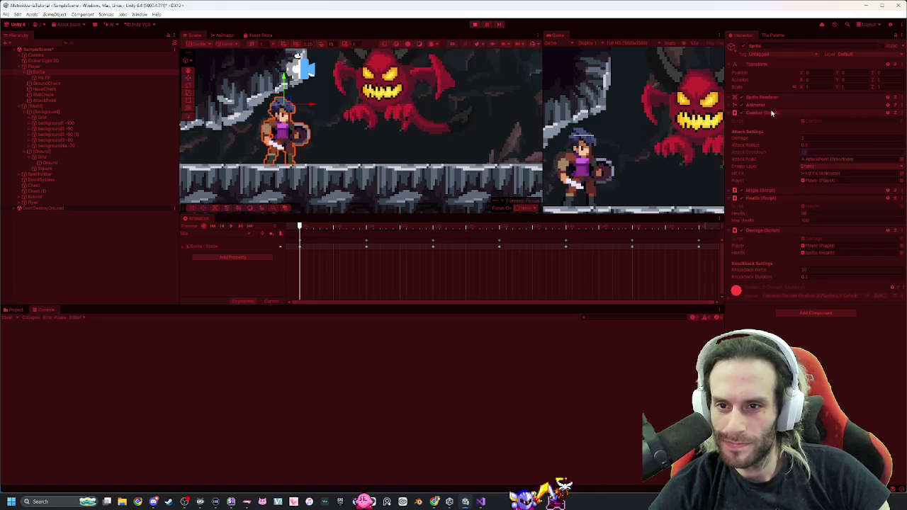
{"action": "left_click", "coordinate": [733, 97]}
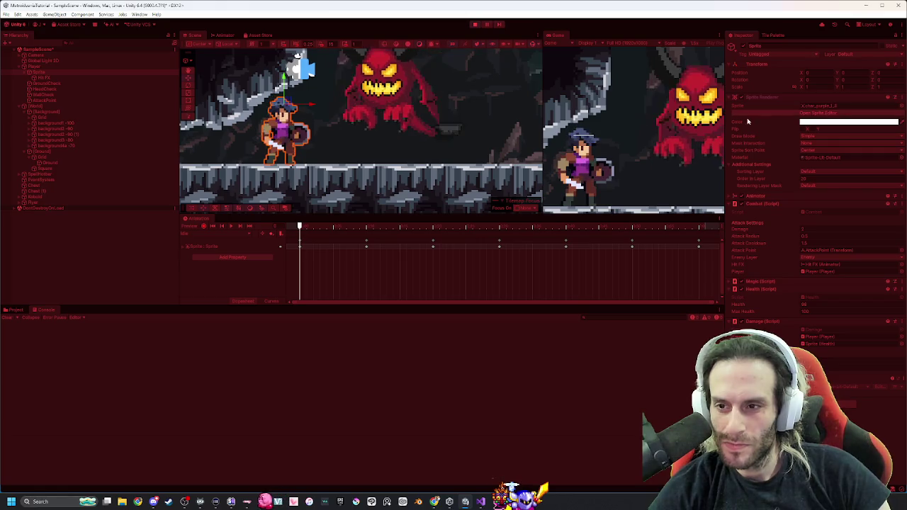
Test several sword attacks and move right in the Game view, then bring up the Scene view's Gizmos options.
{"action": "left_click", "coordinate": [578, 139]}
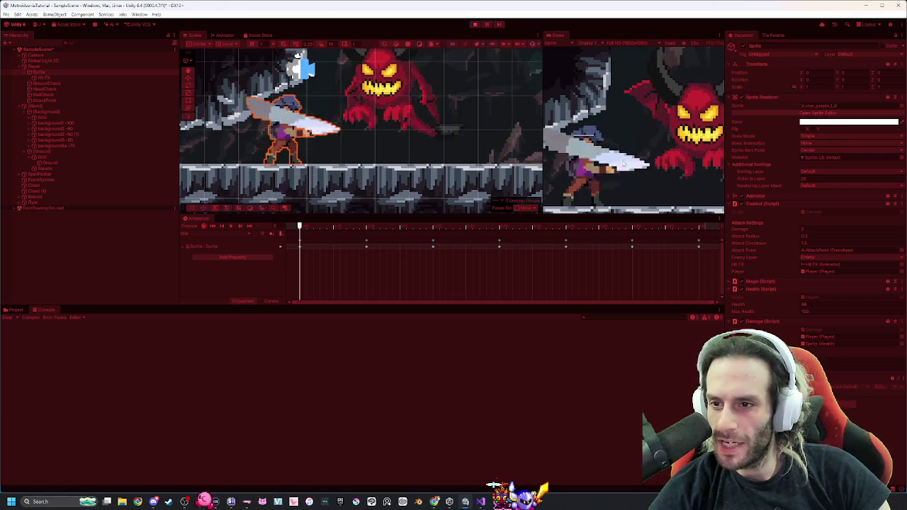
{"action": "left_click", "coordinate": [594, 139]}
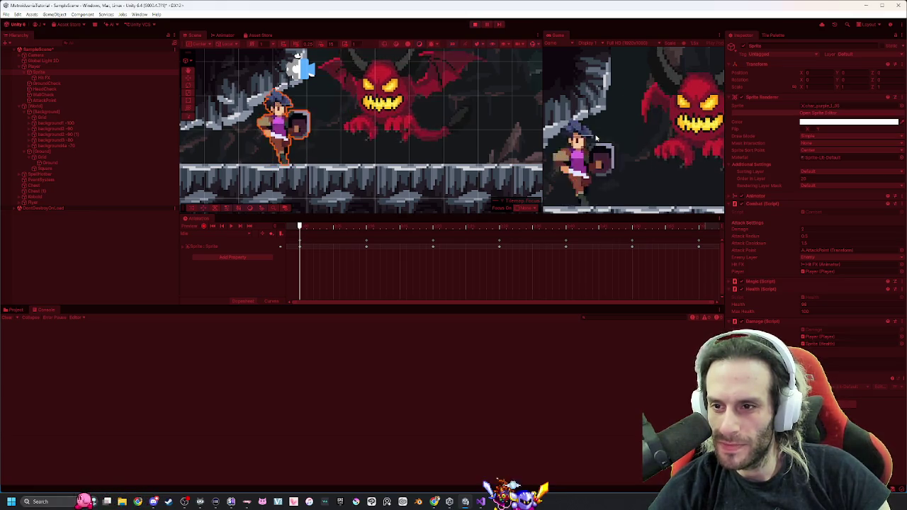
{"action": "left_click", "coordinate": [594, 164]}
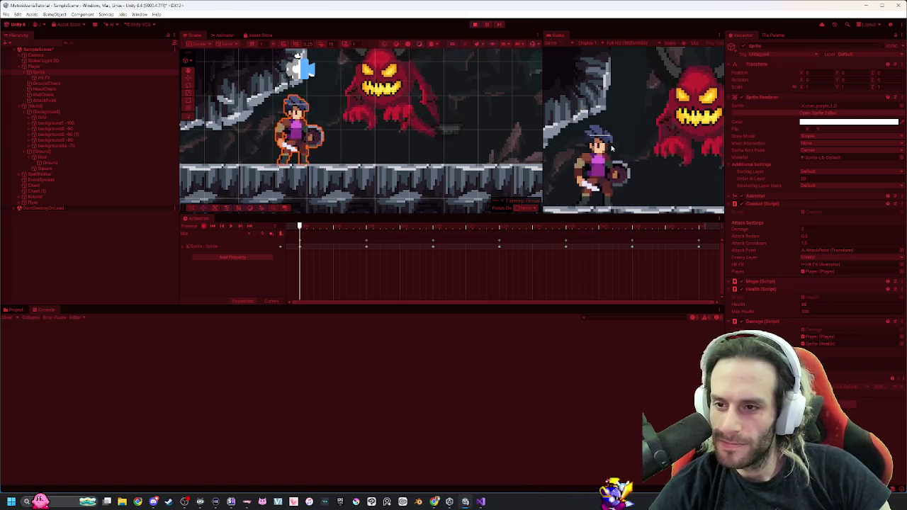
{"action": "key", "text": "d"}
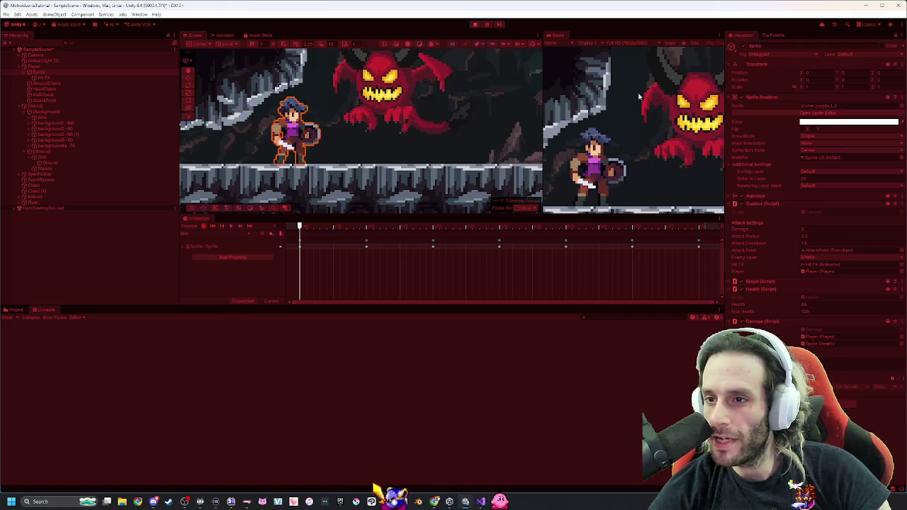
{"action": "left_click", "coordinate": [534, 44]}
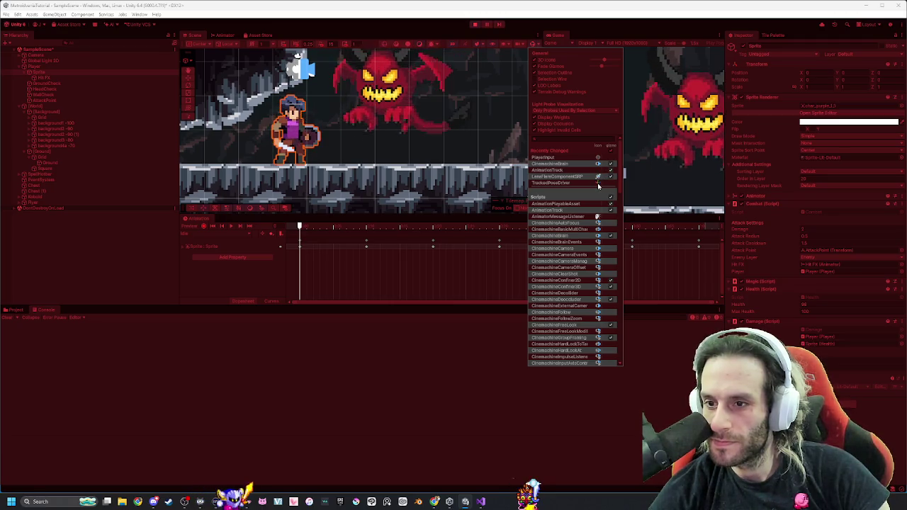
Uncheck Scripts in the Gizmos dropdown to hide all script gizmo icons.
{"action": "left_click", "coordinate": [611, 199]}
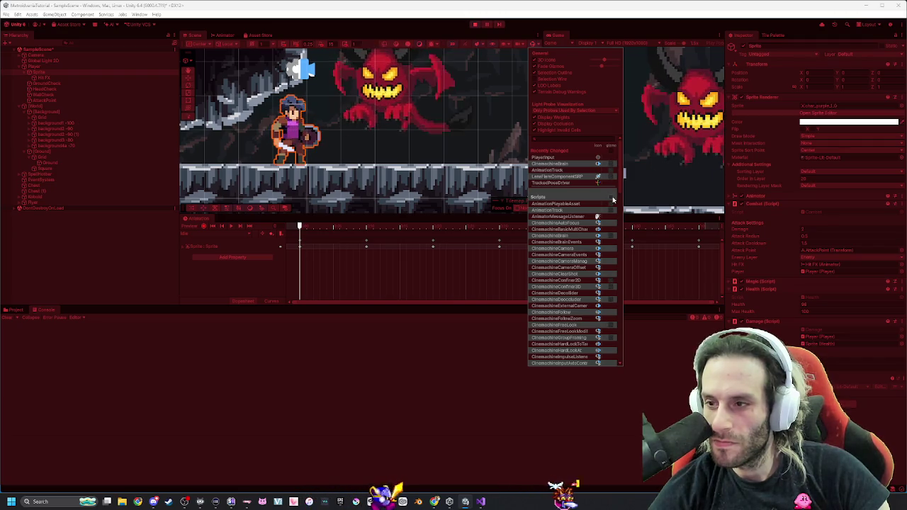
{"action": "scroll", "coordinate": [607, 199], "scroll_direction": "down", "scroll_amount": 5}
{"action": "scroll", "coordinate": [608, 200], "scroll_direction": "down", "scroll_amount": 5}
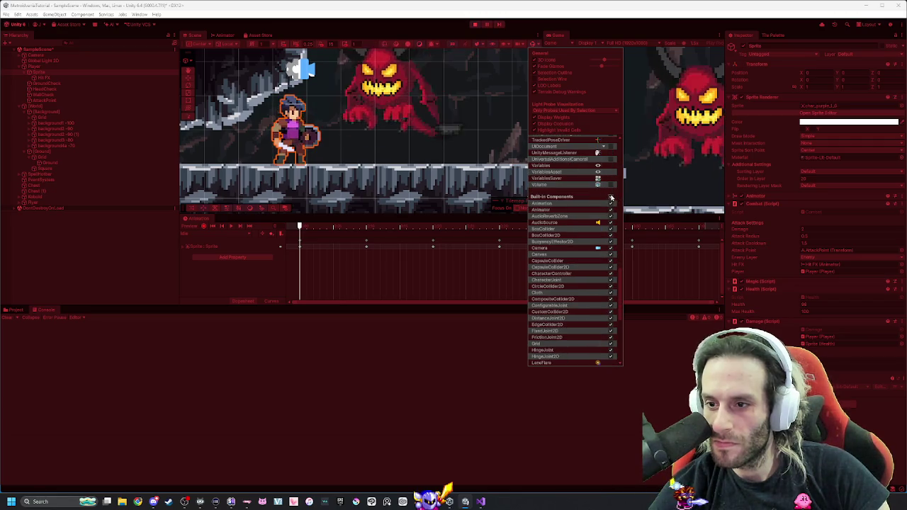
{"action": "scroll", "coordinate": [614, 200], "scroll_direction": "up", "scroll_amount": 10}
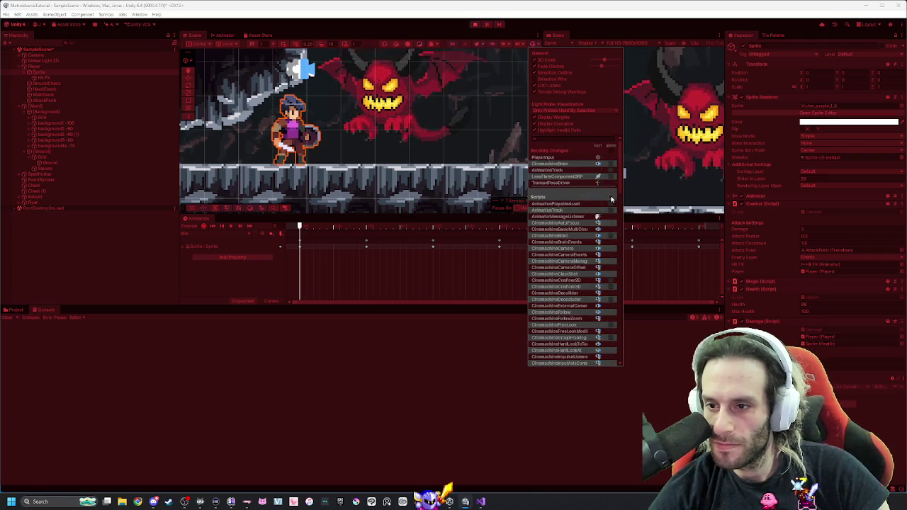
{"action": "scroll", "coordinate": [613, 199], "scroll_direction": "down", "scroll_amount": 10}
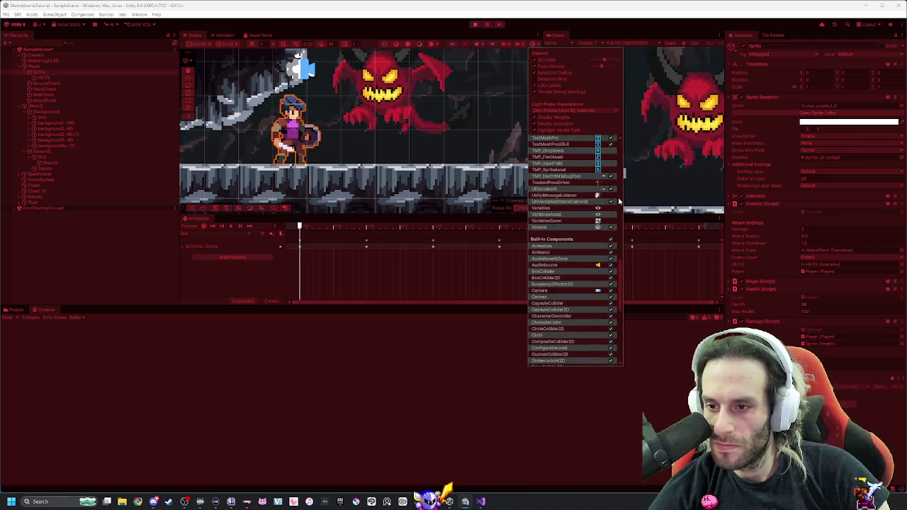
{"action": "scroll", "coordinate": [619, 203], "scroll_direction": "down", "scroll_amount": 3}
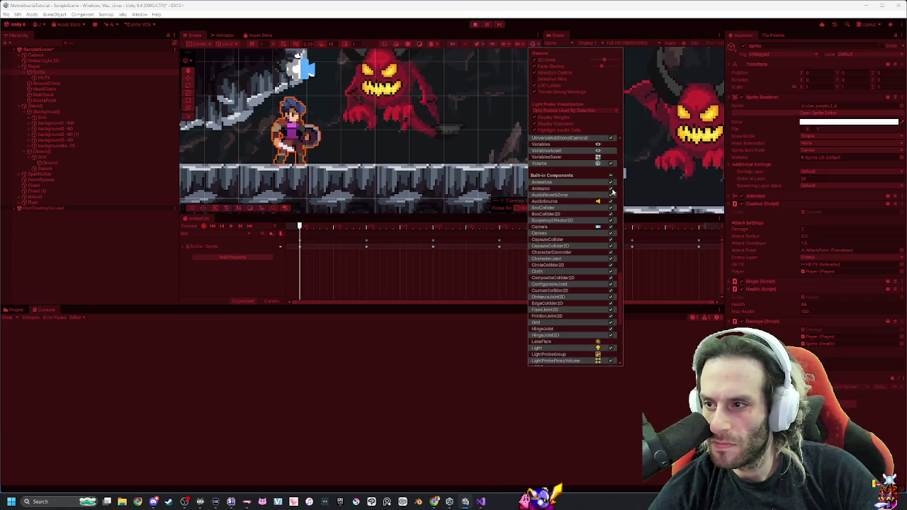
After a brief look at the Animator graph, toggle Selection Wire and LOD Labels and uncheck Animator in Gizmos.
{"action": "left_click", "coordinate": [224, 34]}
{"action": "left_click", "coordinate": [190, 36]}
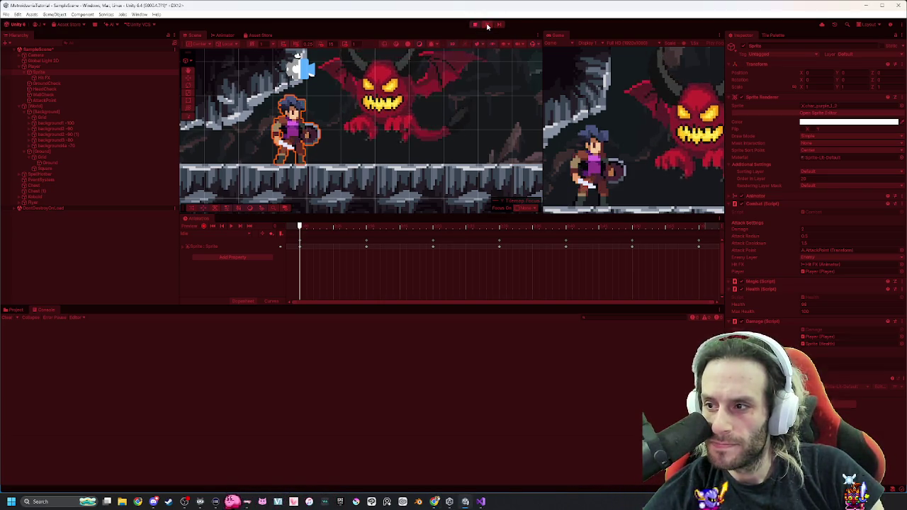
{"action": "left_click", "coordinate": [536, 44]}
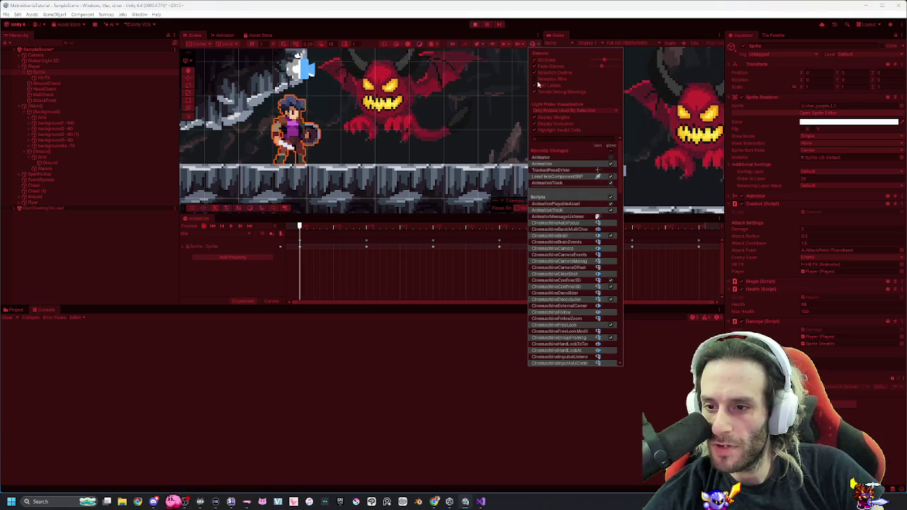
{"action": "scroll", "coordinate": [605, 287], "scroll_direction": "down", "scroll_amount": 10}
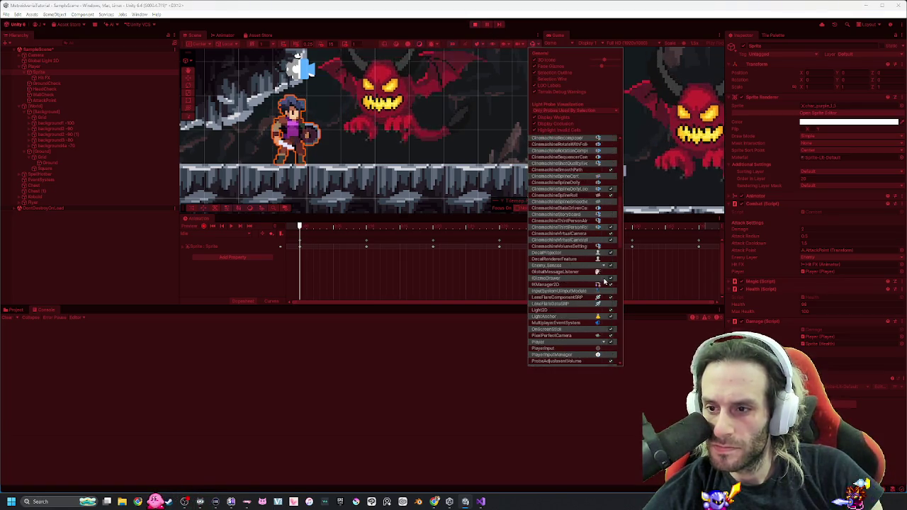
{"action": "scroll", "coordinate": [608, 276], "scroll_direction": "up", "scroll_amount": 8}
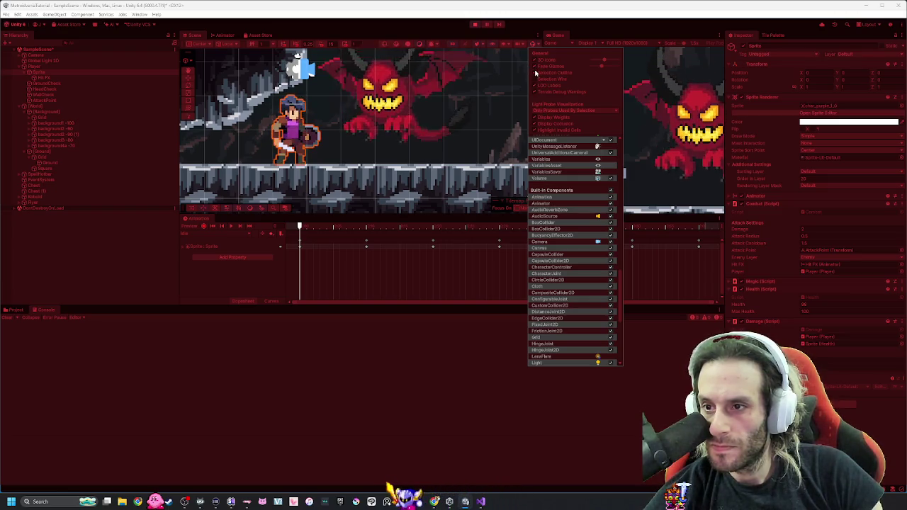
{"action": "left_click", "coordinate": [537, 85]}
{"action": "left_click", "coordinate": [536, 79]}
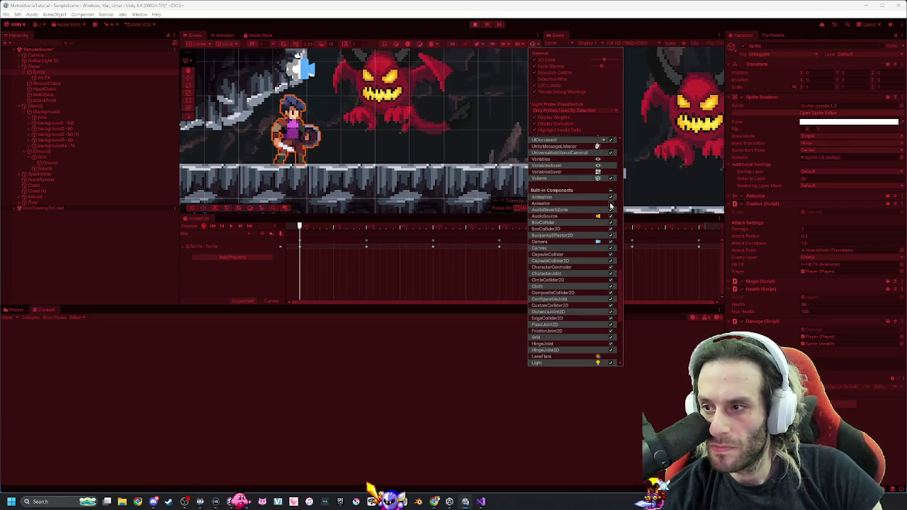
{"action": "left_click", "coordinate": [610, 203]}
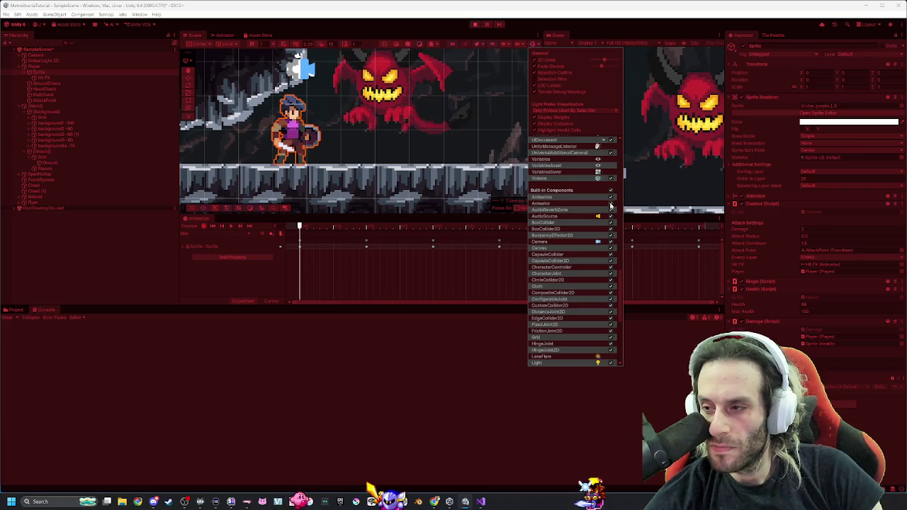
{"action": "scroll", "coordinate": [309, 124], "scroll_direction": "up", "scroll_amount": 10}
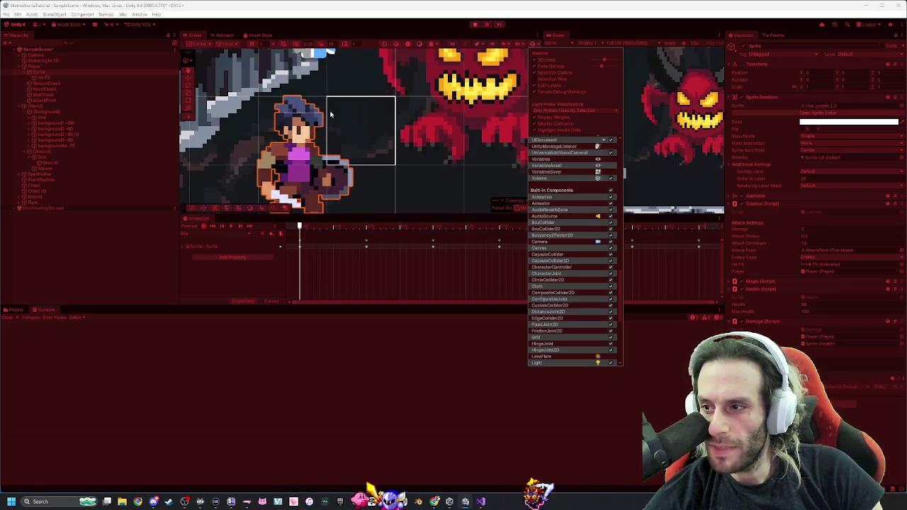
Zoom in on the player sprite in the Scene view, pan across it, then zoom back out to the level.
{"action": "scroll", "coordinate": [309, 123], "scroll_direction": "up", "scroll_amount": 10}
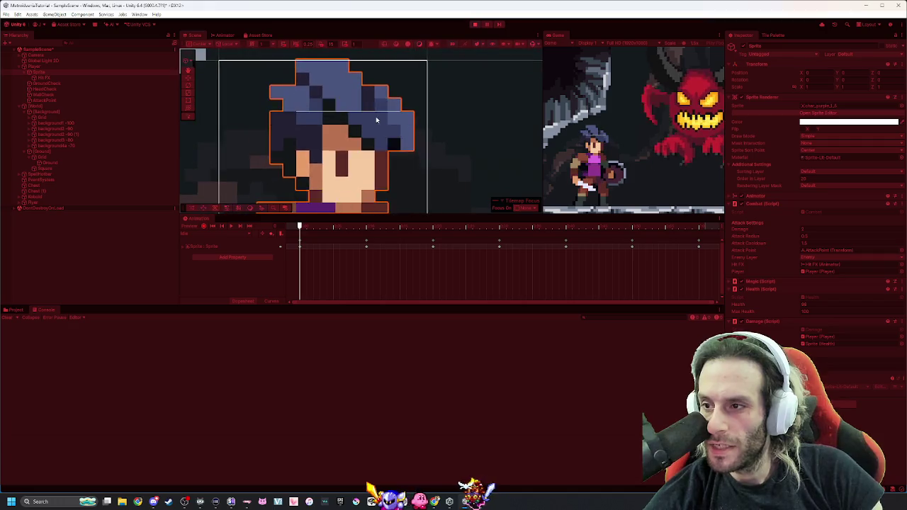
{"action": "left_click_drag", "start_coordinate": [330, 133], "coordinate": [448, 156]}
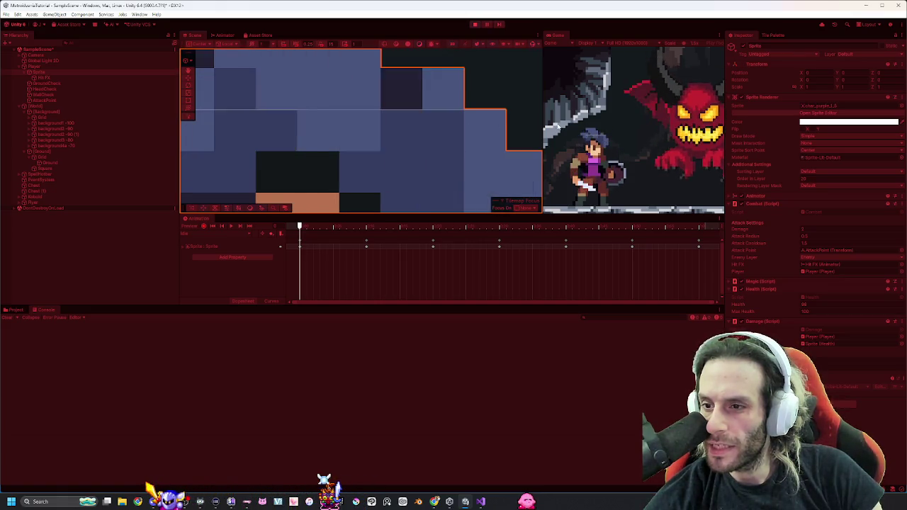
{"action": "scroll", "coordinate": [361, 102], "scroll_direction": "up", "scroll_amount": 2}
{"action": "scroll", "coordinate": [360, 103], "scroll_direction": "up", "scroll_amount": 3}
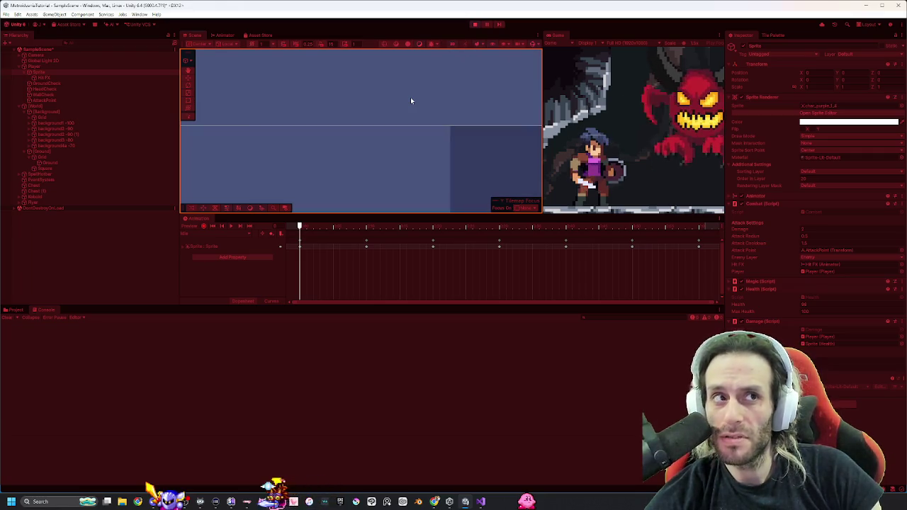
{"action": "scroll", "coordinate": [416, 101], "scroll_direction": "down", "scroll_amount": 10}
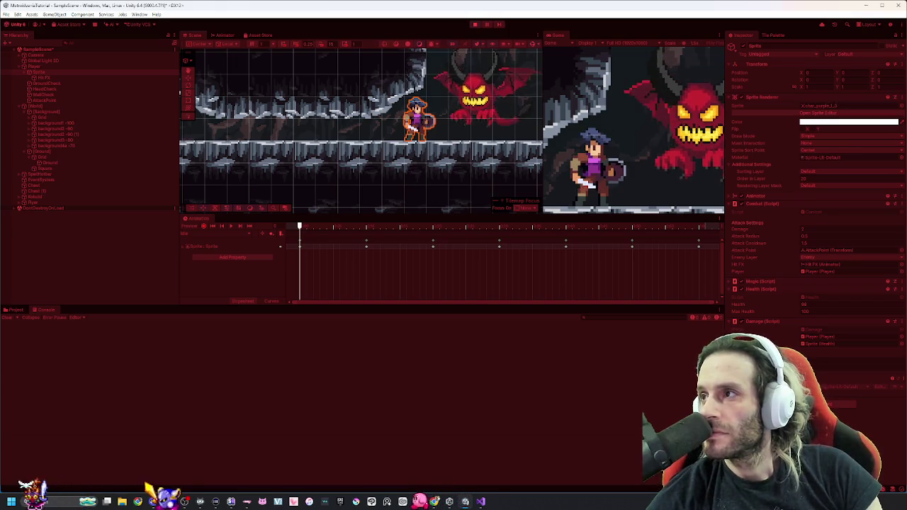
Walk the player left and right with A/D and attack with J to reproduce the exception.
{"action": "key", "text": "a"}
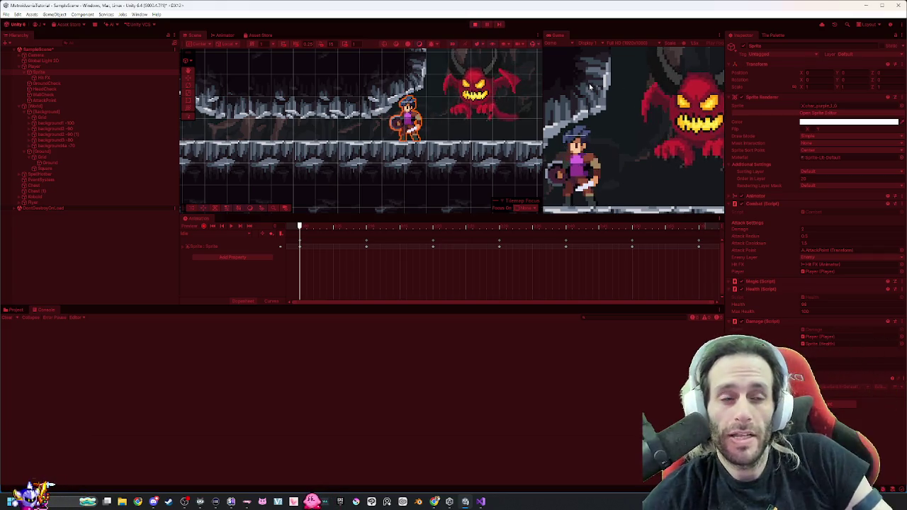
{"action": "key", "text": "d"}
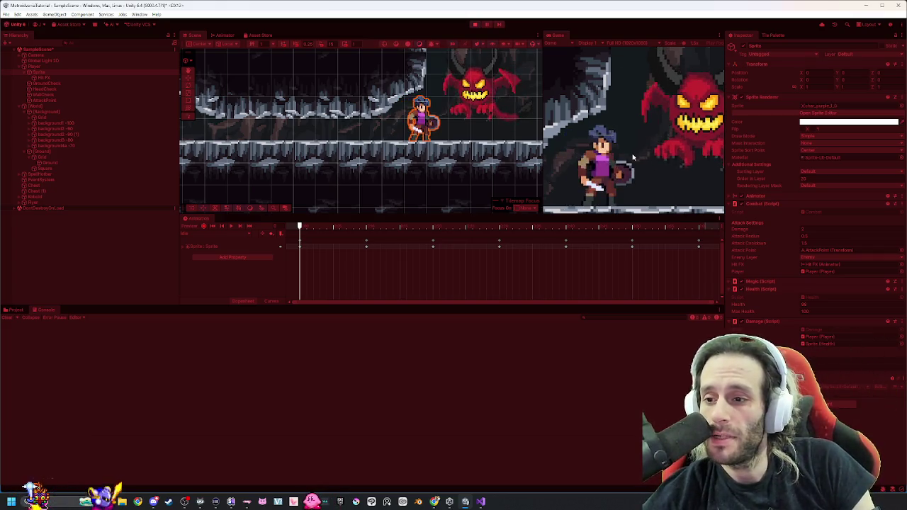
{"action": "key", "text": "a"}
{"action": "key", "text": "d"}
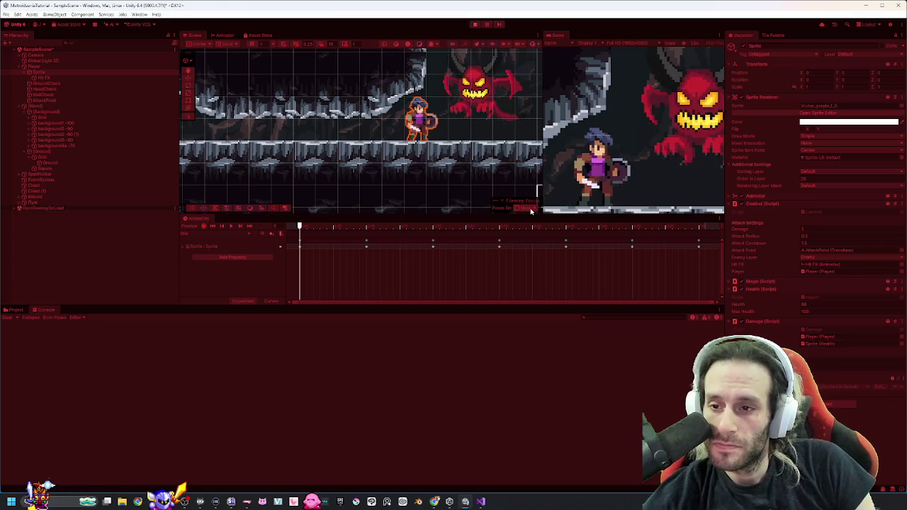
{"action": "key", "text": "a"}
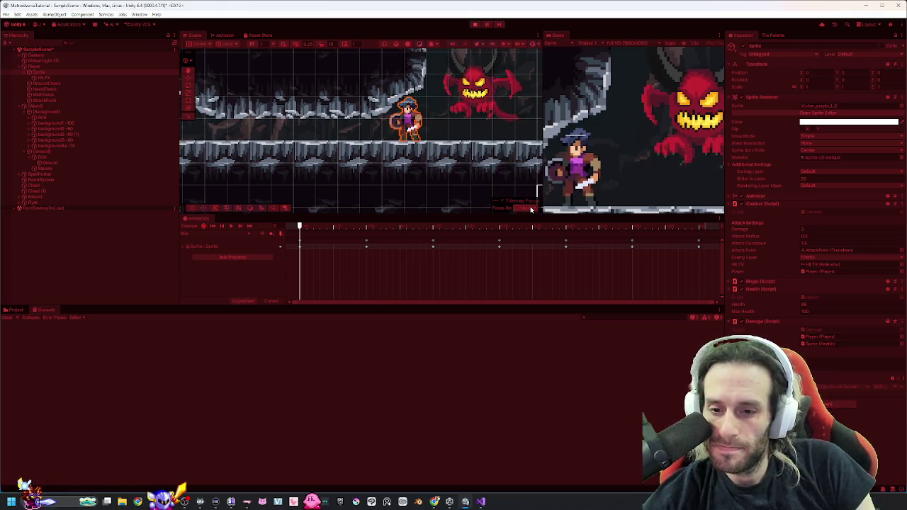
{"action": "key", "text": "d"}
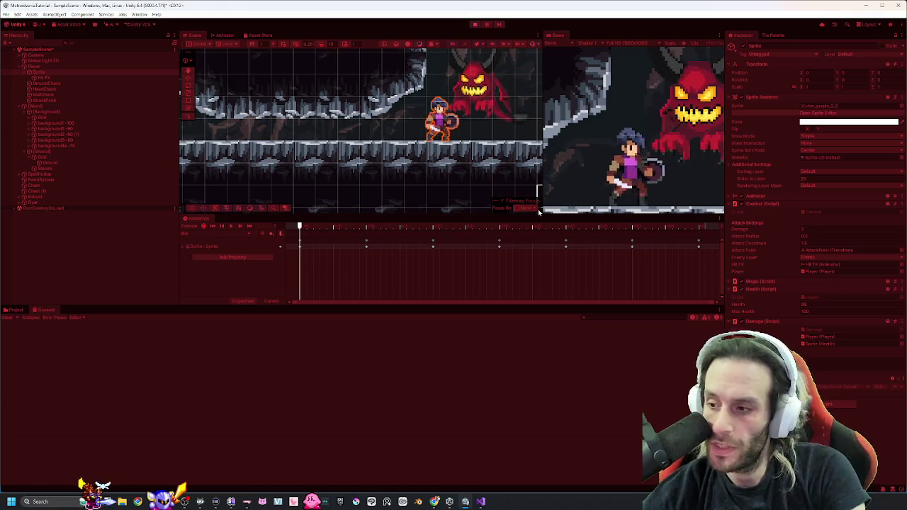
{"action": "key", "text": "a"}
{"action": "key", "text": "j"}
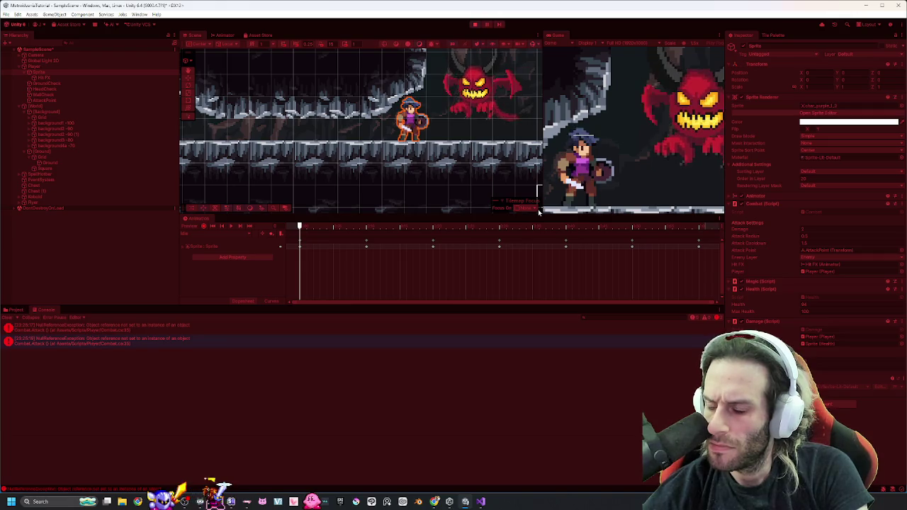
Return to Unity and keep moving the player with the arrow keys while errors are logged.
{"action": "key", "text": "alt+Tab"}
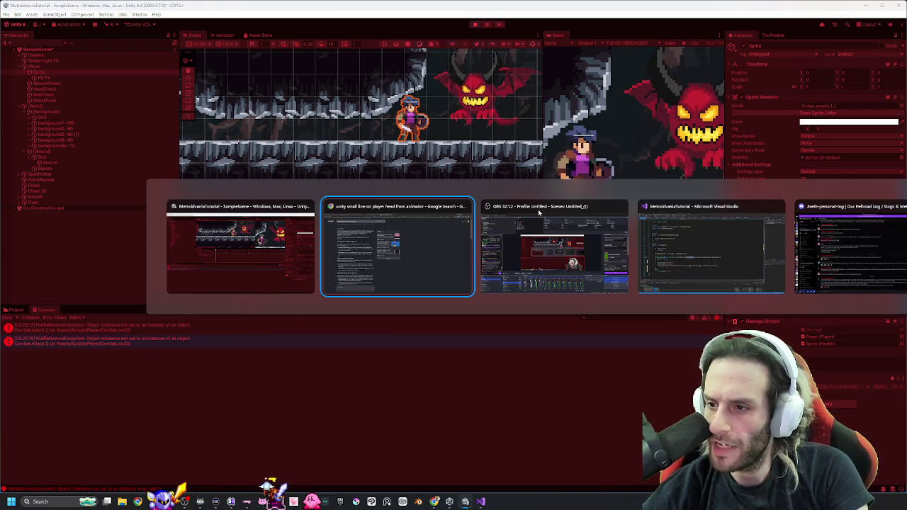
{"action": "key", "text": "alt+shift+Tab"}
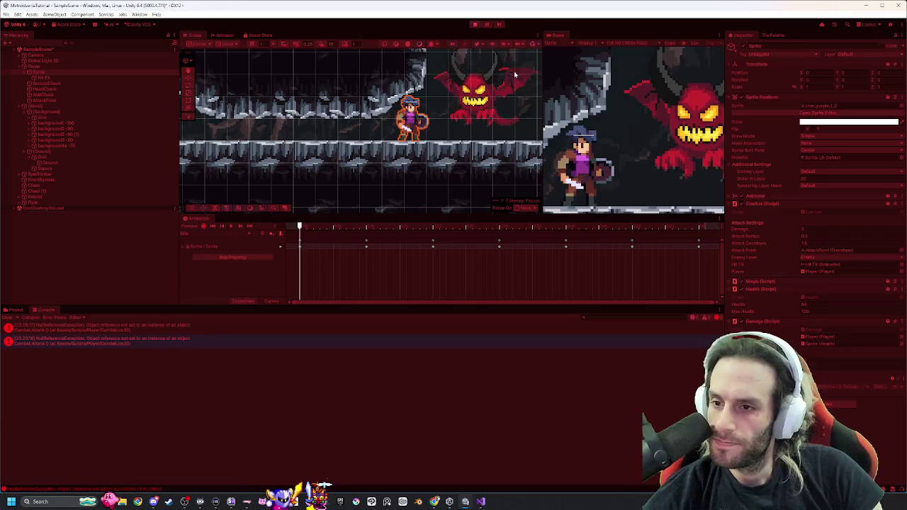
{"action": "key", "text": "Right"}
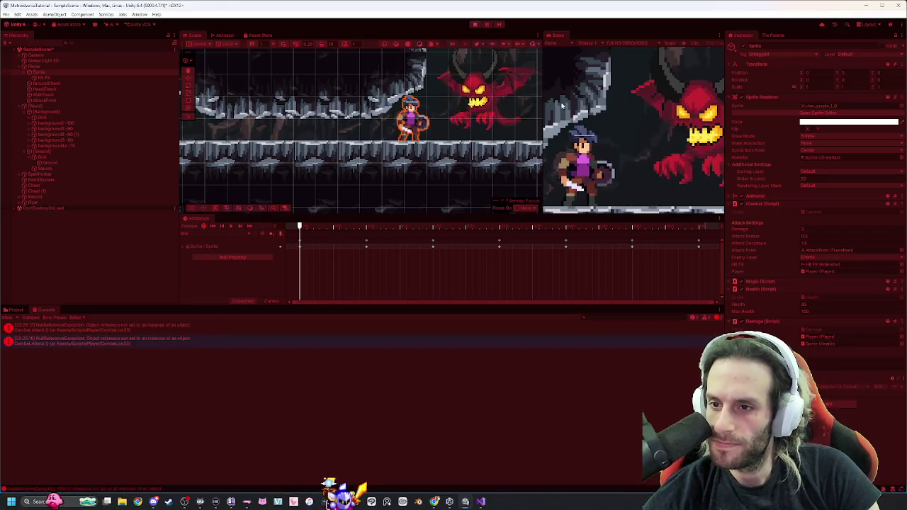
{"action": "key", "text": "Left"}
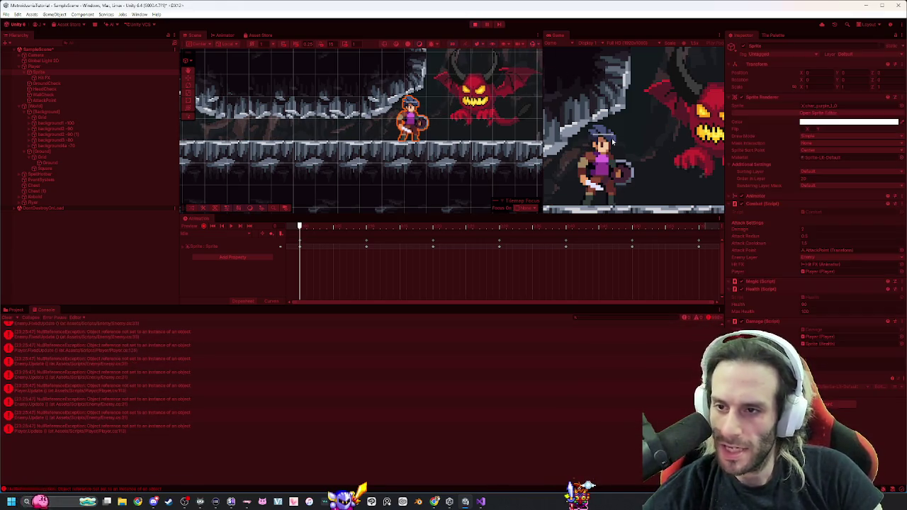
Stop the game, restart Play mode with Ctrl+P, zoom the Scene view and select a tile cell.
{"action": "left_click", "coordinate": [475, 24]}
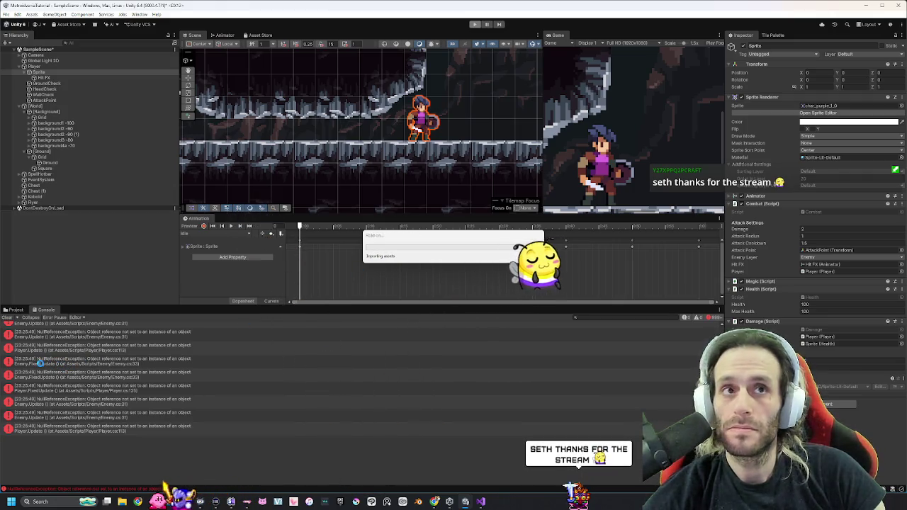
{"action": "key", "text": "ctrl+p"}
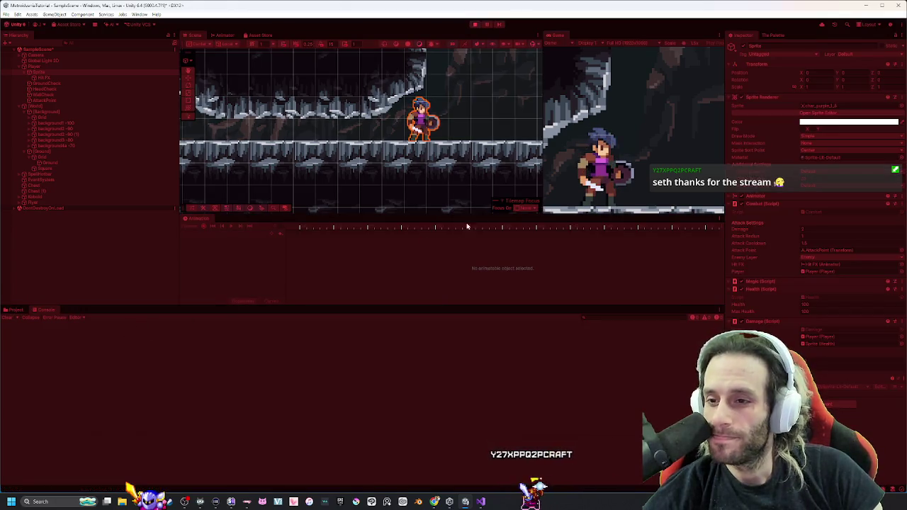
{"action": "scroll", "coordinate": [488, 136], "scroll_direction": "down", "scroll_amount": 3}
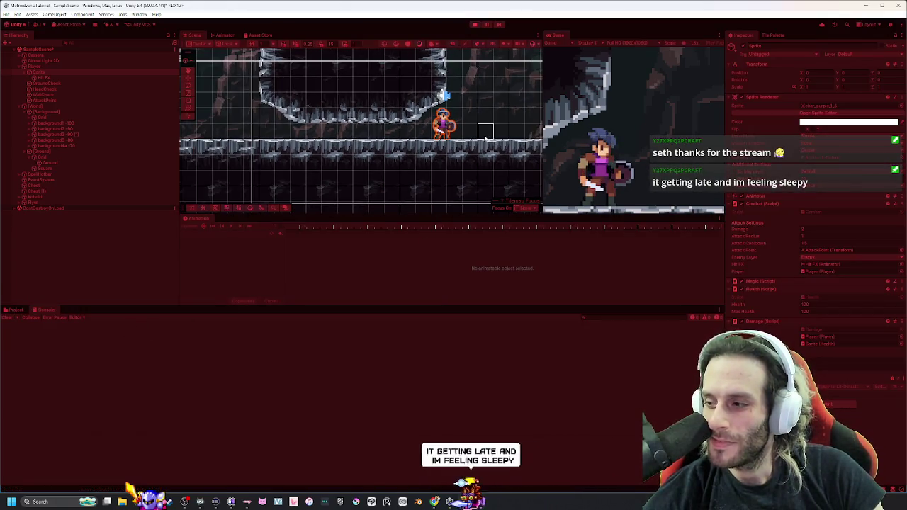
{"action": "left_click", "coordinate": [497, 124]}
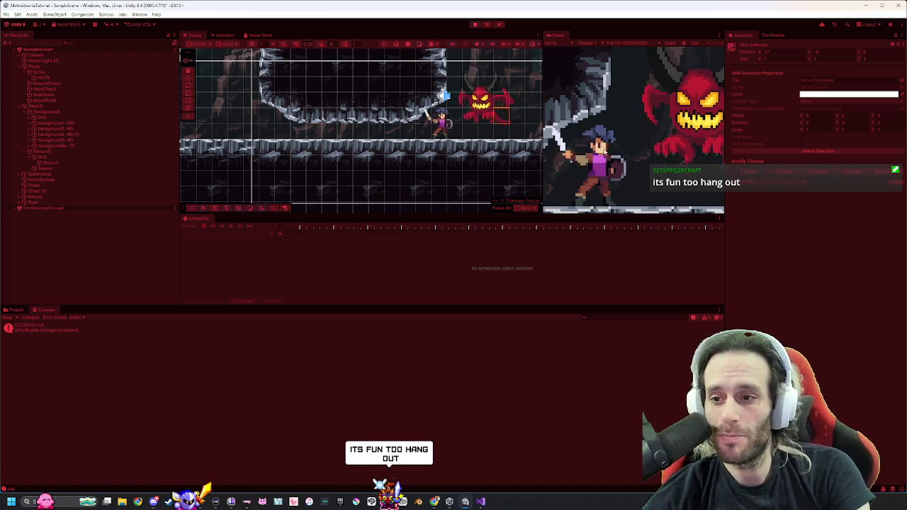
Move to the demon and attack it so 'not null' and the Combat.Attack exception are logged, then switch to Visual Studio.
{"action": "key", "text": "d"}
{"action": "left_click", "coordinate": [605, 151]}
{"action": "key", "text": "a"}
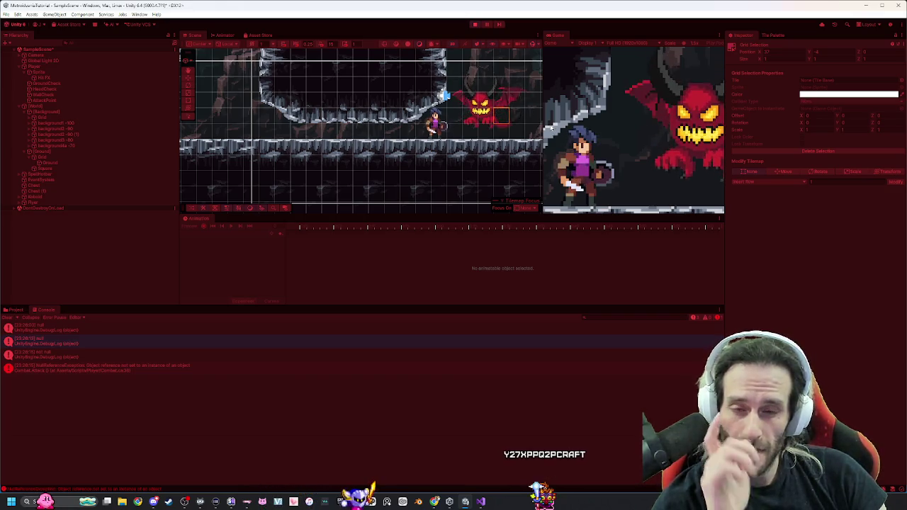
{"action": "key", "text": "alt+Tab"}
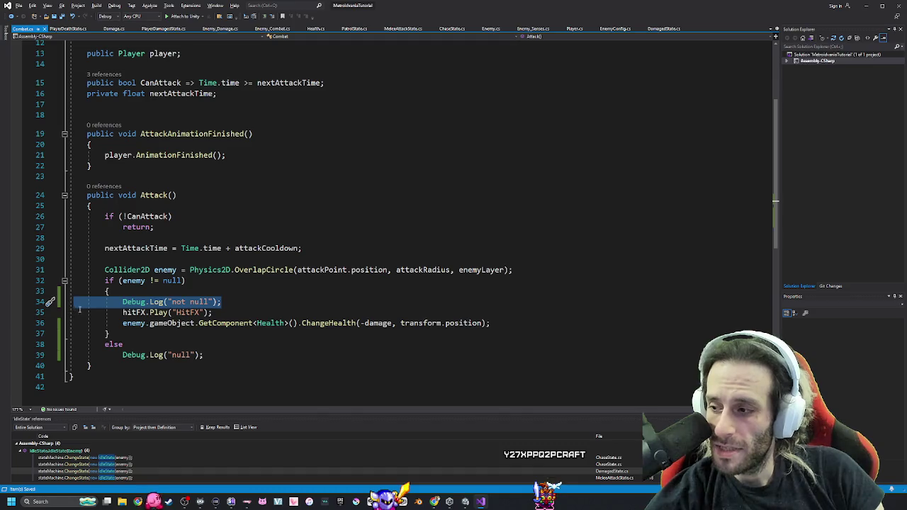
Delete the Debug.Log("not null") line and the else branch logging "null" from Combat.Attack.
{"action": "key", "text": "BackSpace"}
{"action": "key", "text": "BackSpace"}
{"action": "left_click_drag", "start_coordinate": [205, 345], "coordinate": [69, 333]}
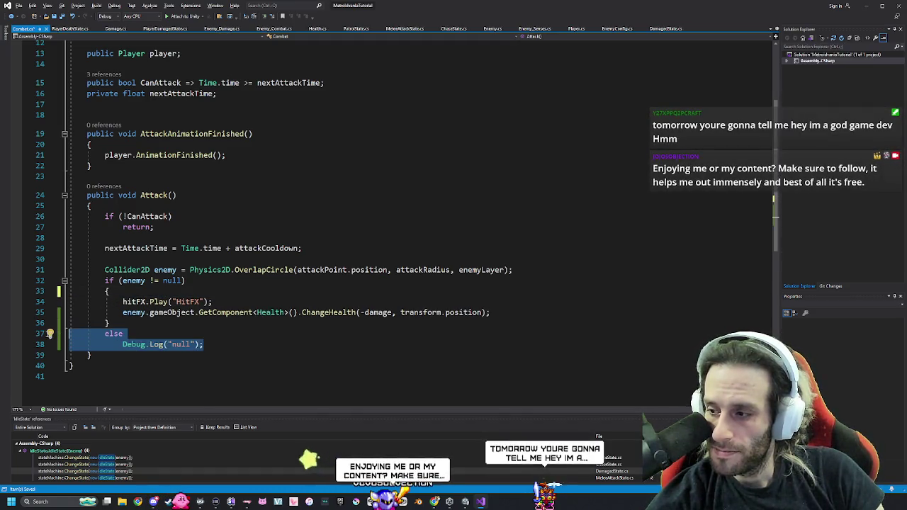
{"action": "key", "text": "BackSpace"}
{"action": "key", "text": "BackSpace"}
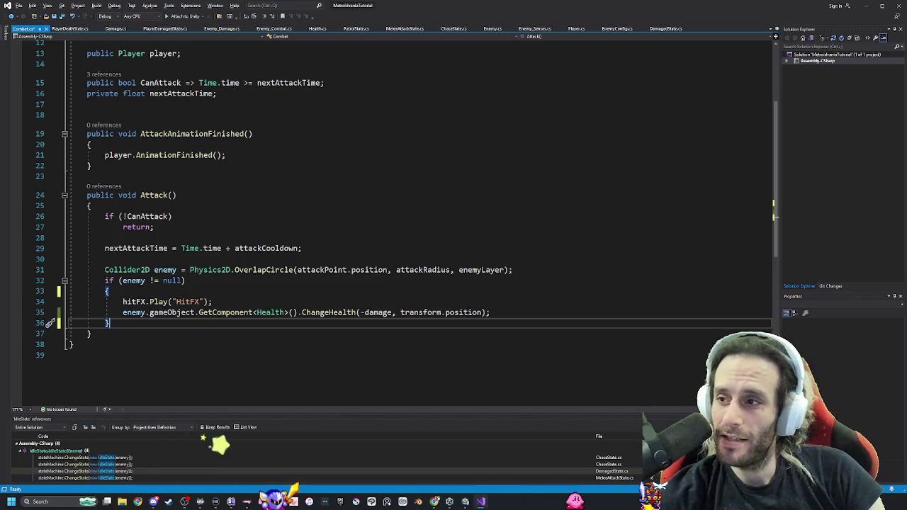
Return to Unity and stop the running game.
{"action": "key", "text": "alt+Tab"}
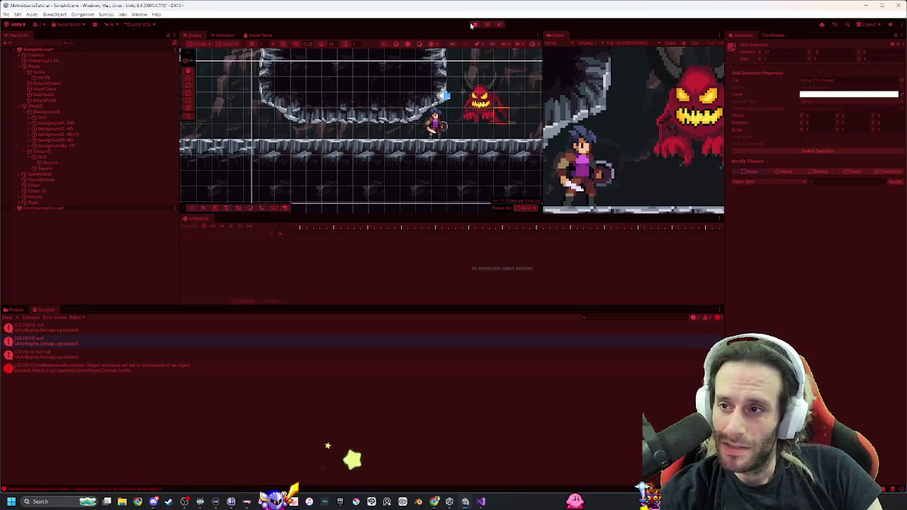
{"action": "key", "text": "alt+Tab"}
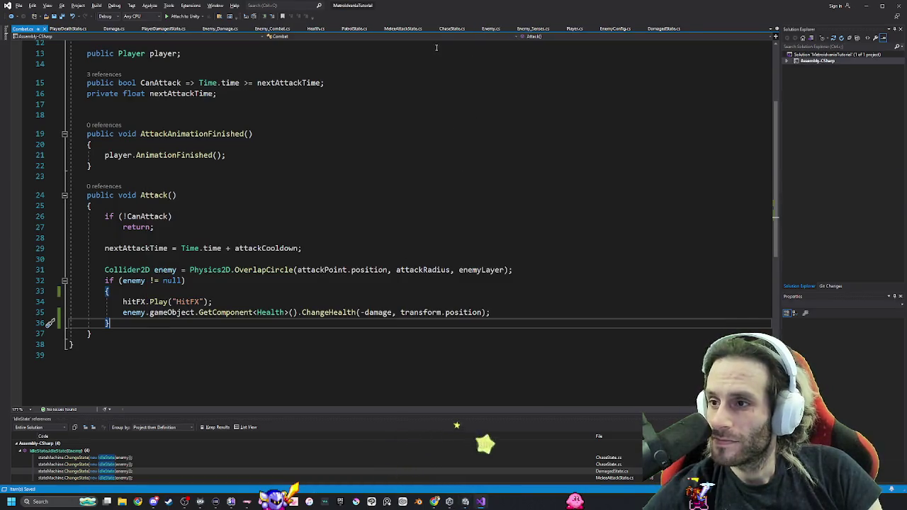
{"action": "key", "text": "alt+Tab"}
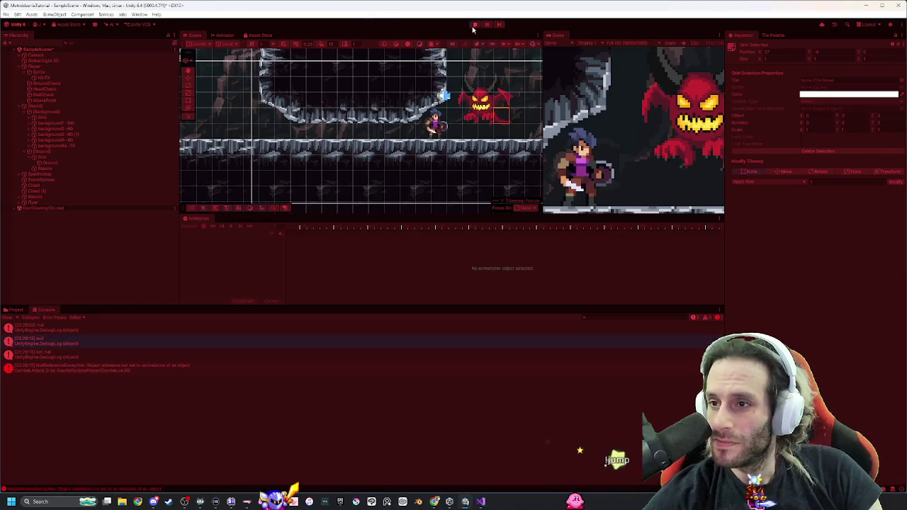
{"action": "left_click", "coordinate": [475, 25]}
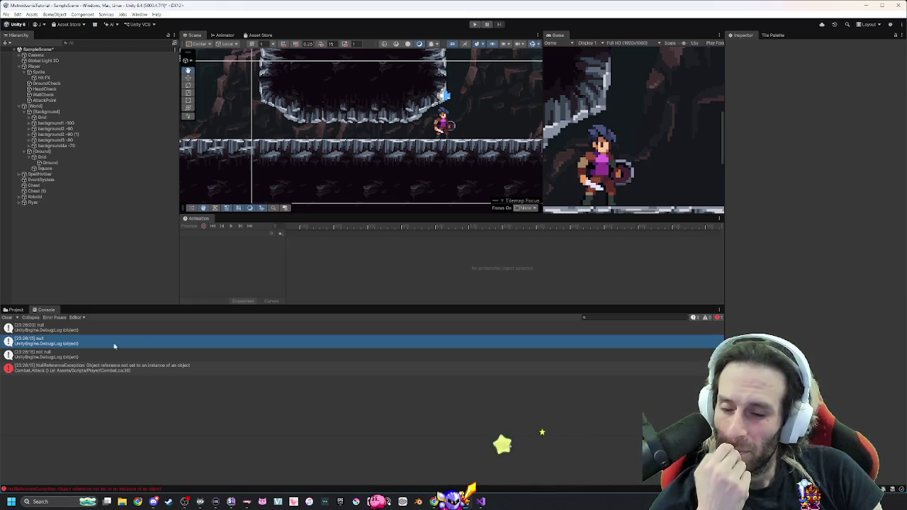
Select Flyer in the Hierarchy to show its Enemy script with the Flyer Enemy Config.
{"action": "left_click", "coordinate": [50, 202]}
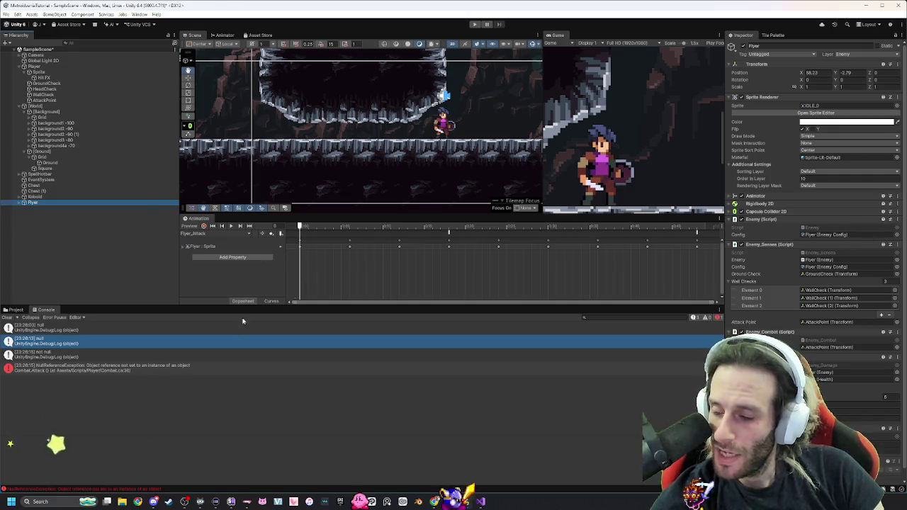
Assign the Flyer enemy config asset to the Flyer's Config field.
{"action": "double_click", "coordinate": [824, 234]}
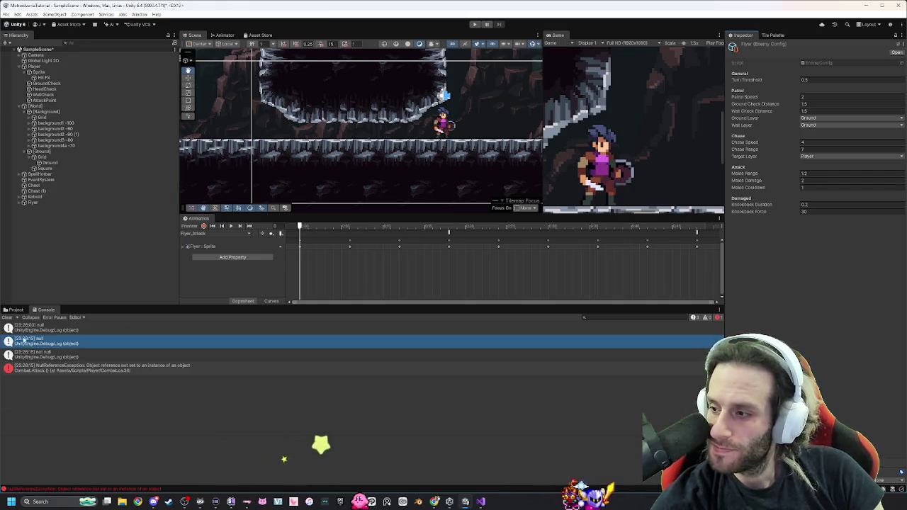
{"action": "left_click", "coordinate": [14, 309]}
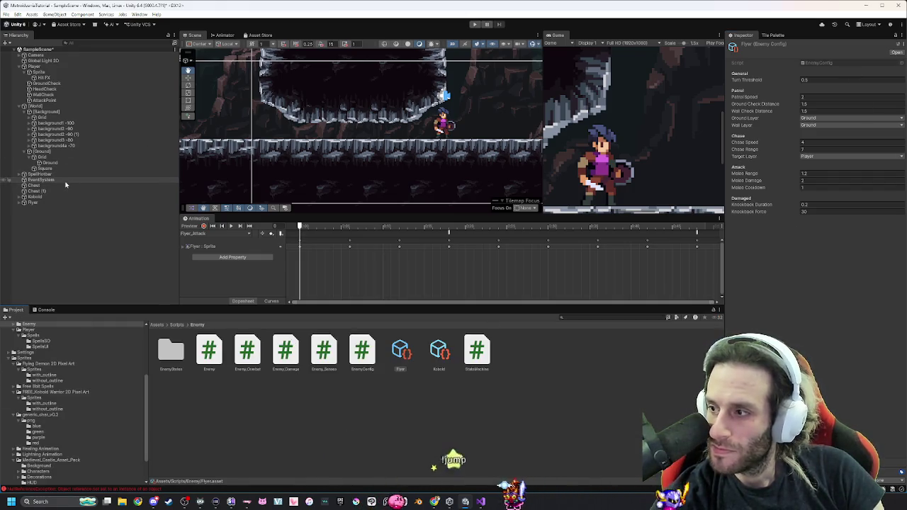
{"action": "left_click", "coordinate": [63, 202]}
{"action": "left_click_drag", "start_coordinate": [401, 358], "coordinate": [839, 240]}
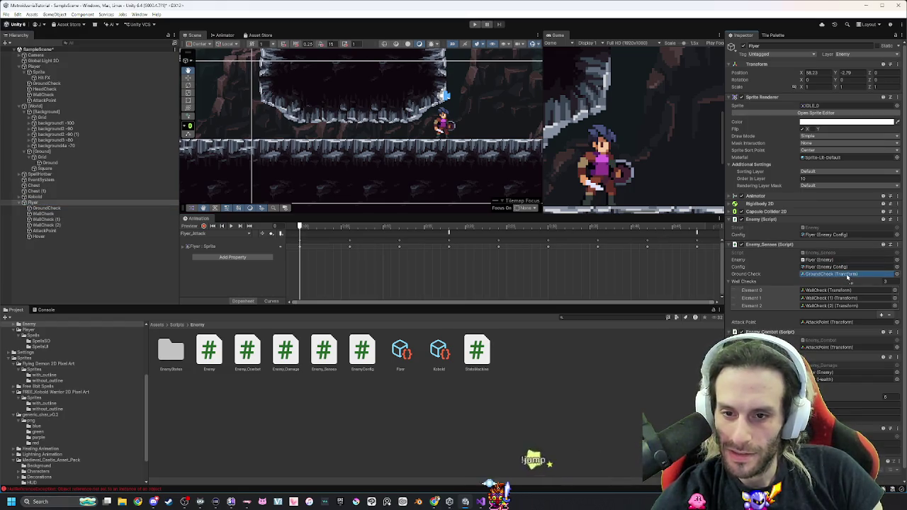
Clear the Flyer's three Wall Checks entries and fill them with its three WallCheck children.
{"action": "left_click", "coordinate": [44, 213]}
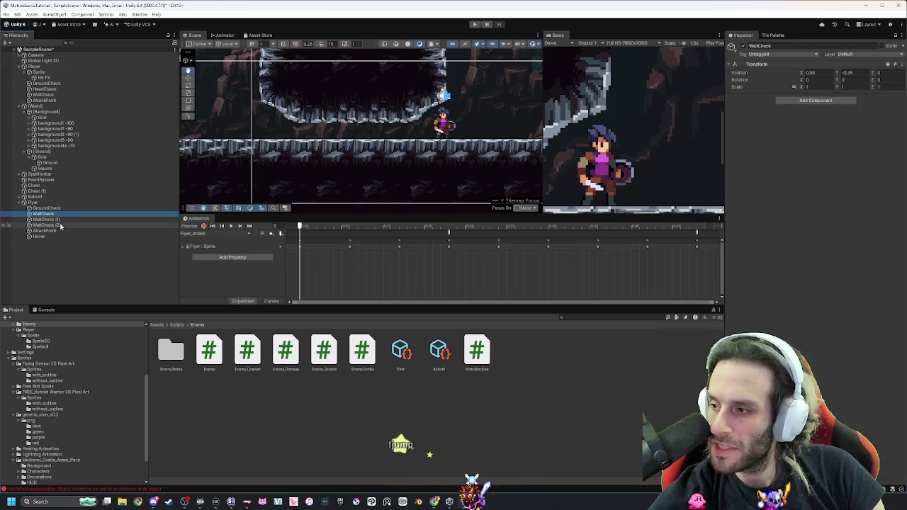
{"action": "left_click", "coordinate": [61, 225], "text": "shift"}
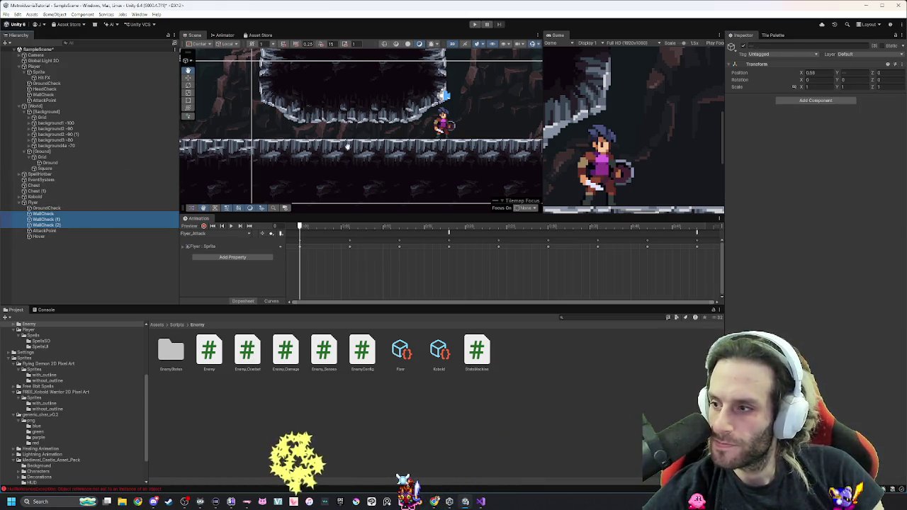
{"action": "left_click", "coordinate": [45, 203]}
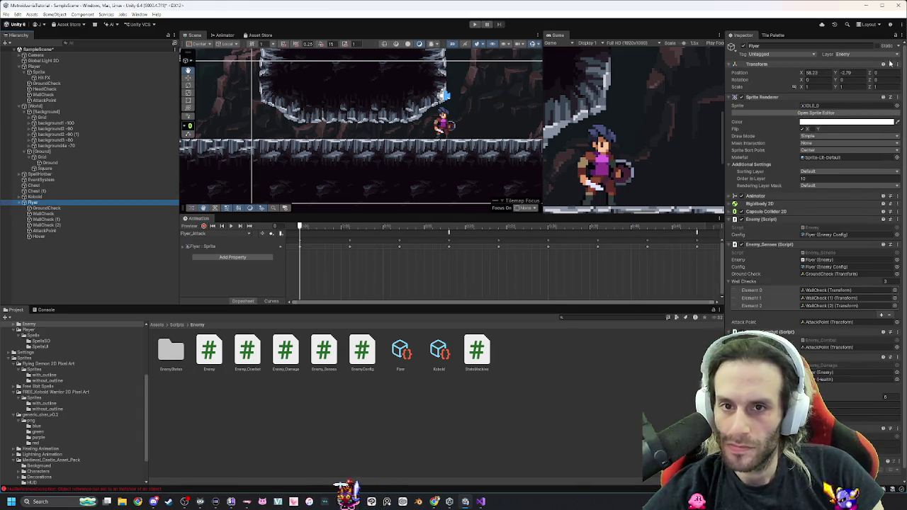
{"action": "left_click", "coordinate": [43, 213]}
{"action": "left_click", "coordinate": [48, 225], "text": "shift"}
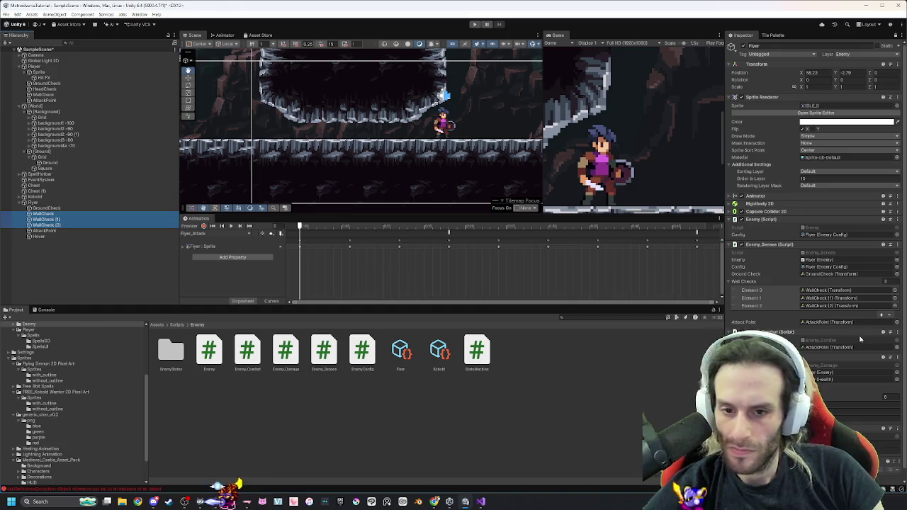
{"action": "left_click", "coordinate": [890, 316]}
{"action": "left_click", "coordinate": [891, 309]}
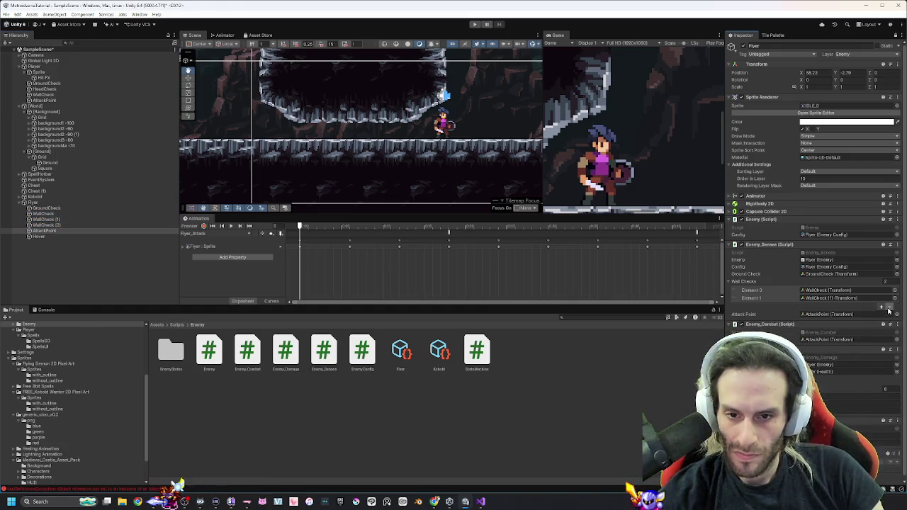
{"action": "left_click", "coordinate": [891, 300]}
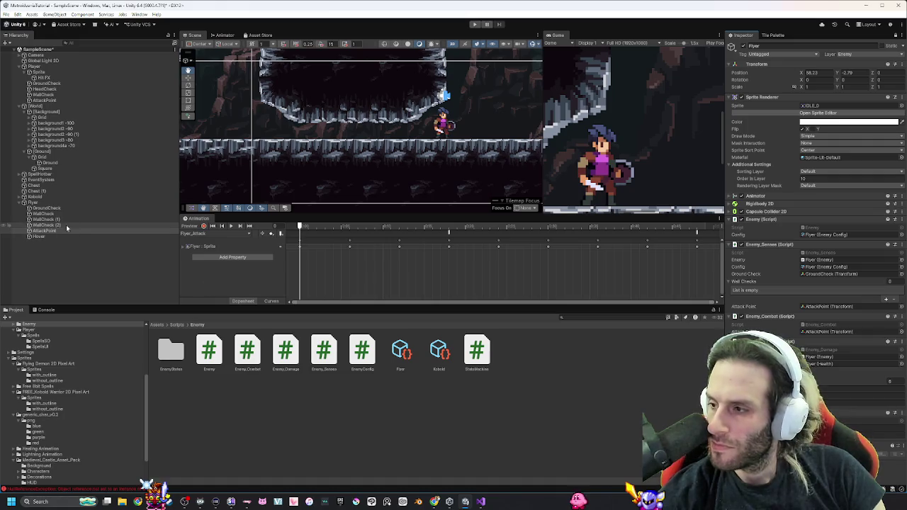
{"action": "left_click_drag", "start_coordinate": [49, 225], "coordinate": [858, 282]}
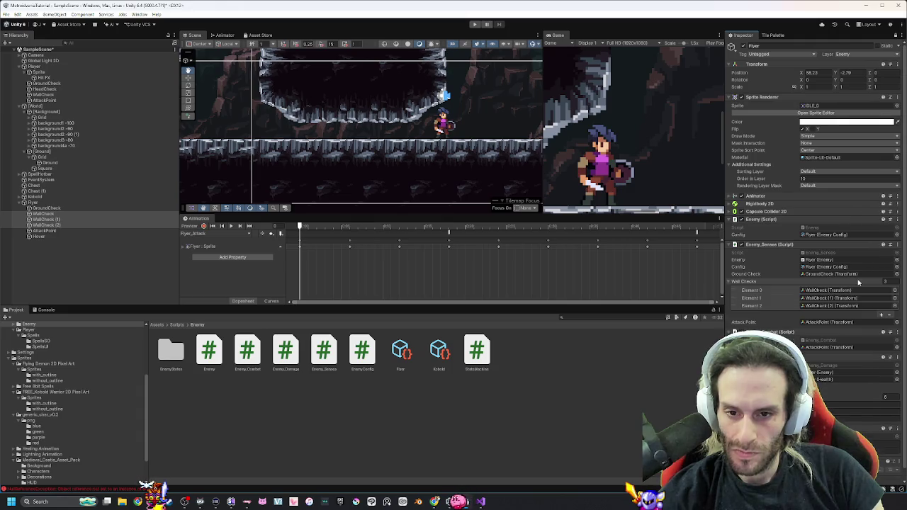
Unlock the Inspector, reselect Flyer, and drag one more Hierarchy object into its settings.
{"action": "left_click", "coordinate": [895, 36]}
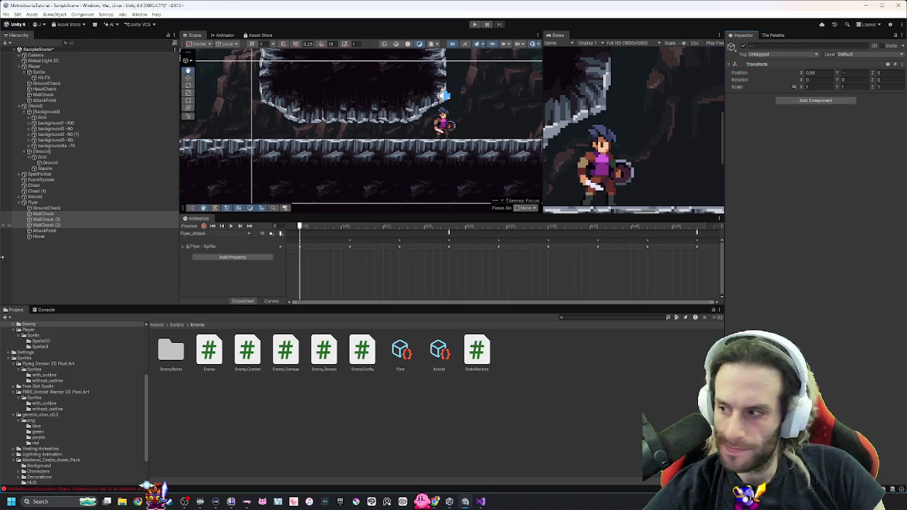
{"action": "left_click", "coordinate": [34, 202]}
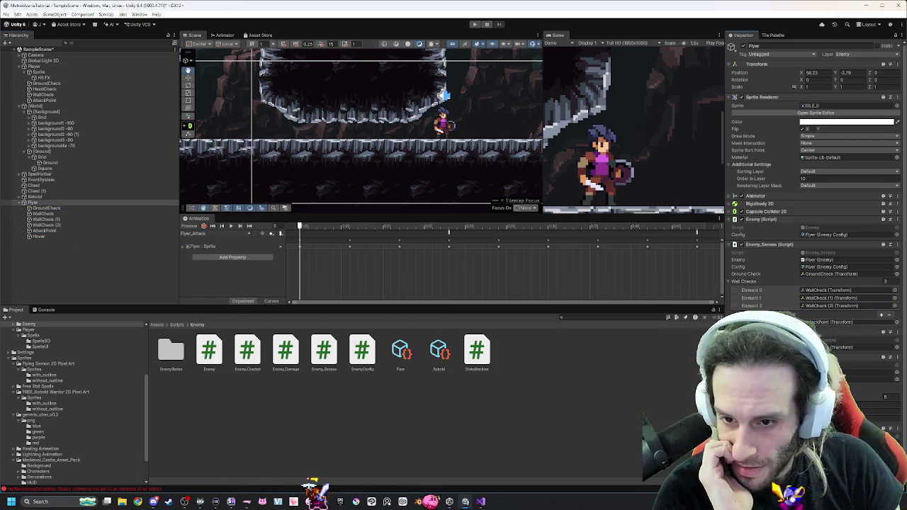
{"action": "mouse_move", "coordinate": [39, 230]}
{"action": "left_mouse_down"}
{"action": "mouse_move", "coordinate": [43, 206]}
{"action": "mouse_move", "coordinate": [840, 354]}
{"action": "left_mouse_up"}
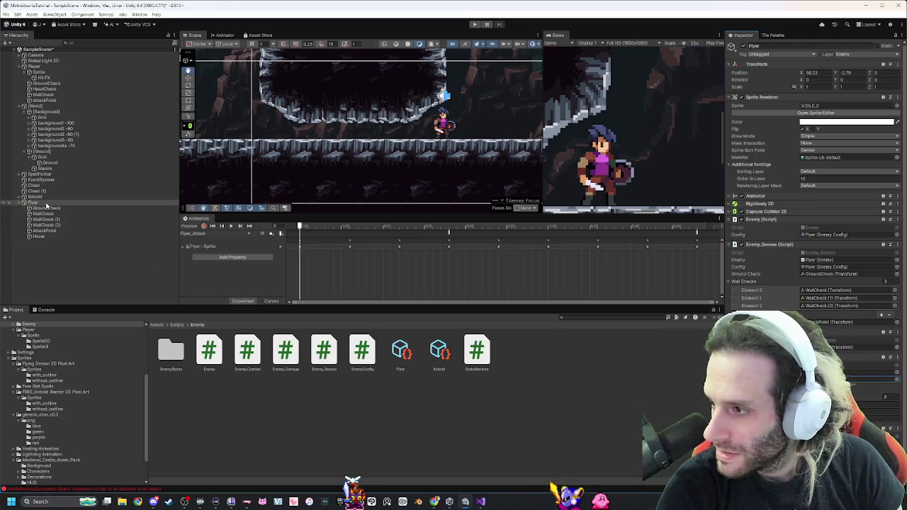
{"action": "left_click", "coordinate": [890, 381]}
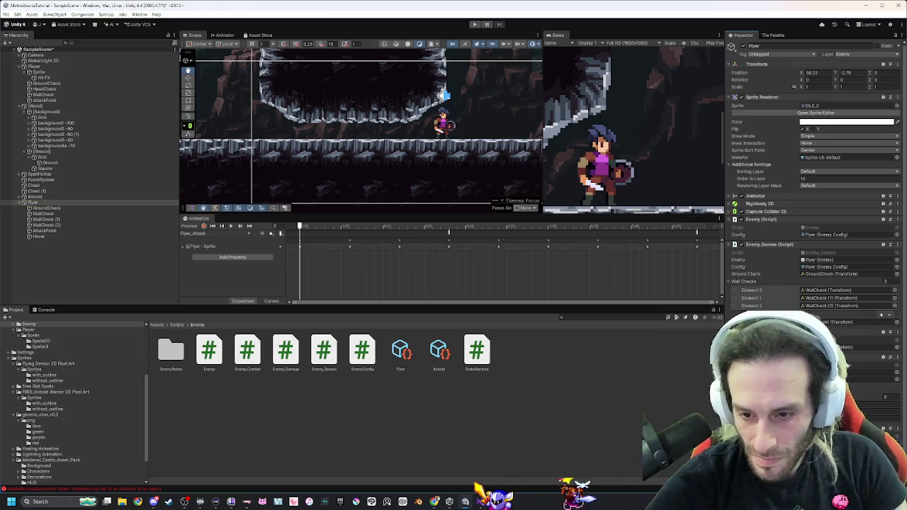
{"action": "scroll", "coordinate": [815, 213], "scroll_direction": "down", "scroll_amount": 1}
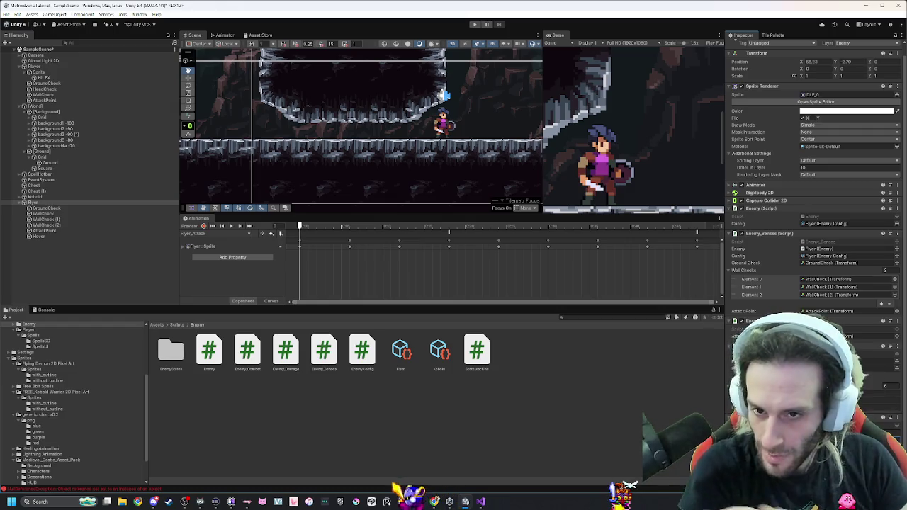
Play the game, zoom out the Scene view, show Console errors, and select SpellHotbar.
{"action": "left_click", "coordinate": [473, 24]}
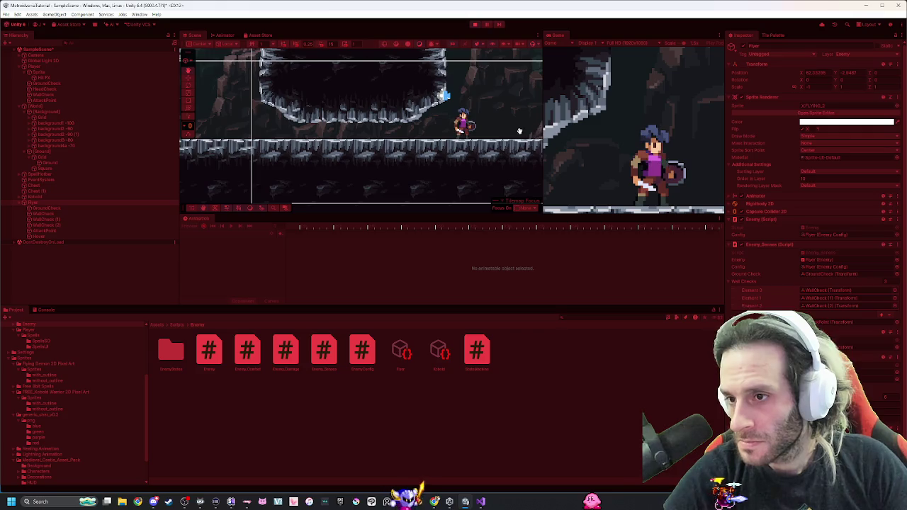
{"action": "scroll", "coordinate": [526, 131], "scroll_direction": "down", "scroll_amount": 5}
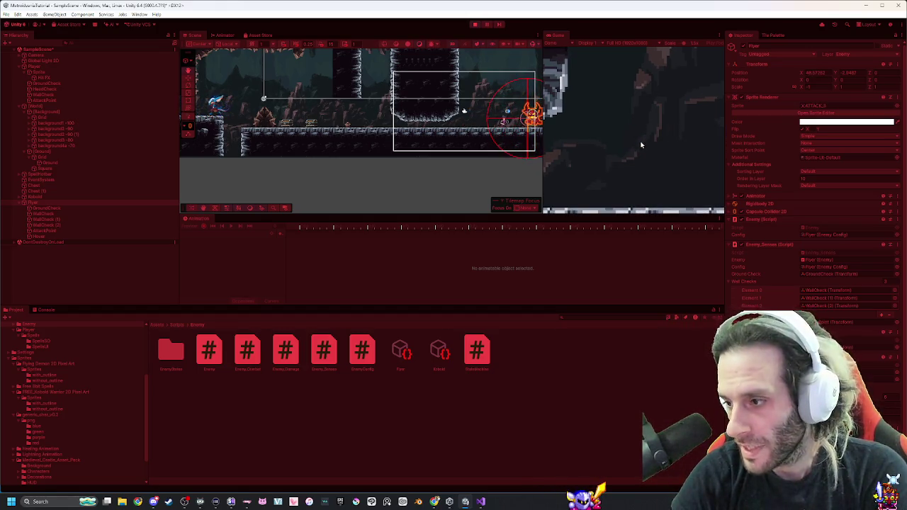
{"action": "left_click", "coordinate": [47, 310]}
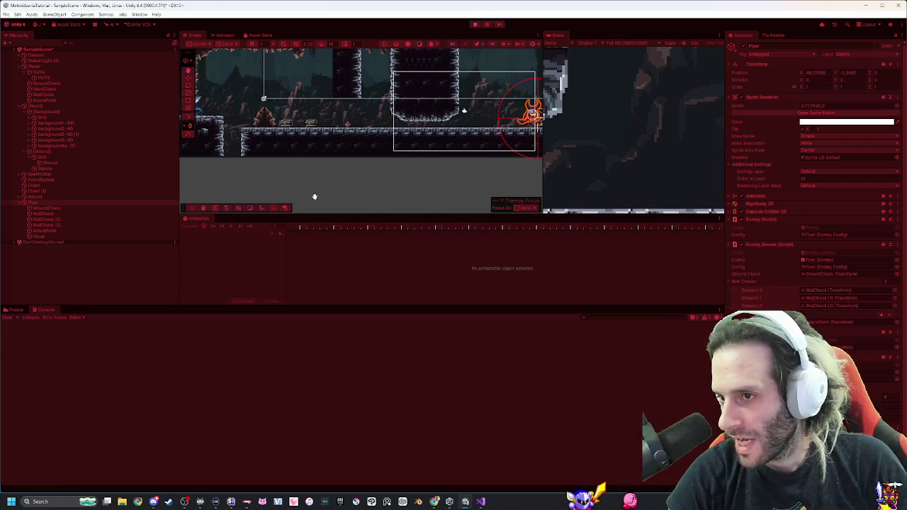
{"action": "left_click", "coordinate": [505, 96]}
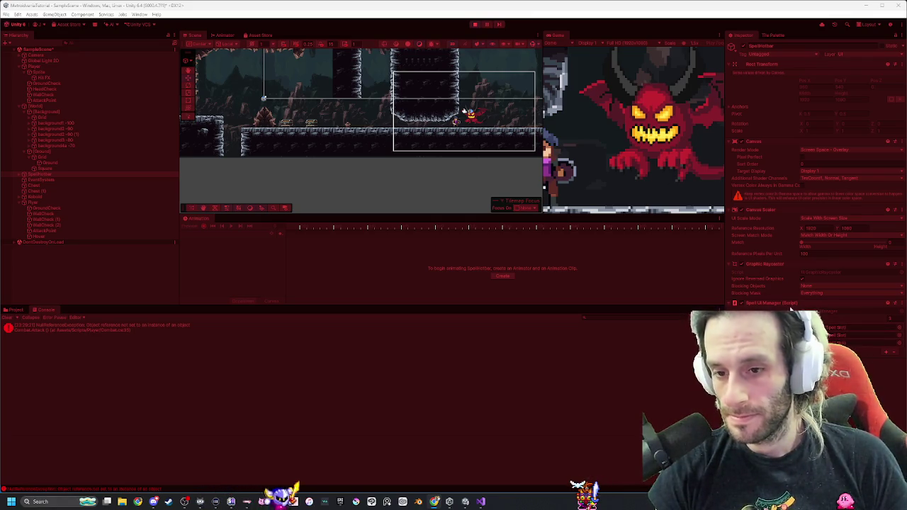
Select Flyer and SpellHotbar in the Hierarchy, then exit Play mode with Ctrl+P.
{"action": "left_click", "coordinate": [61, 204]}
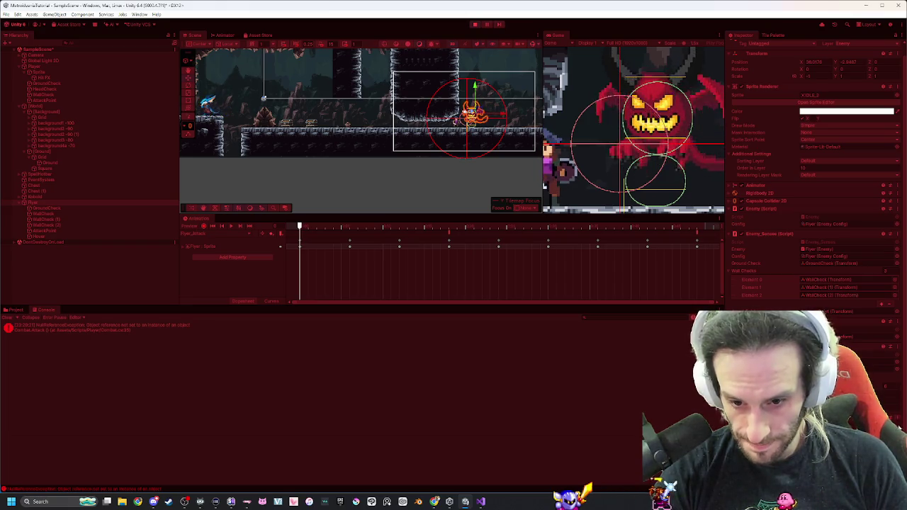
{"action": "left_click", "coordinate": [465, 112]}
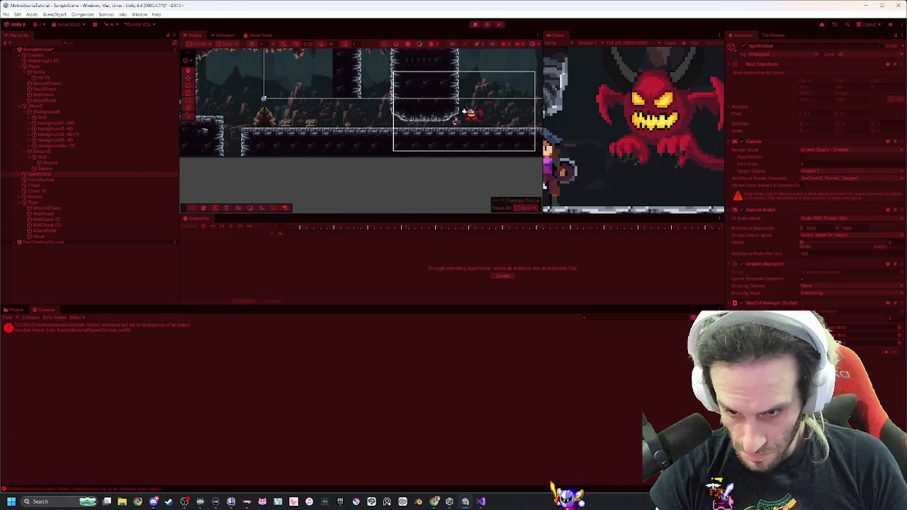
{"action": "left_click", "coordinate": [73, 205]}
{"action": "left_click", "coordinate": [469, 66]}
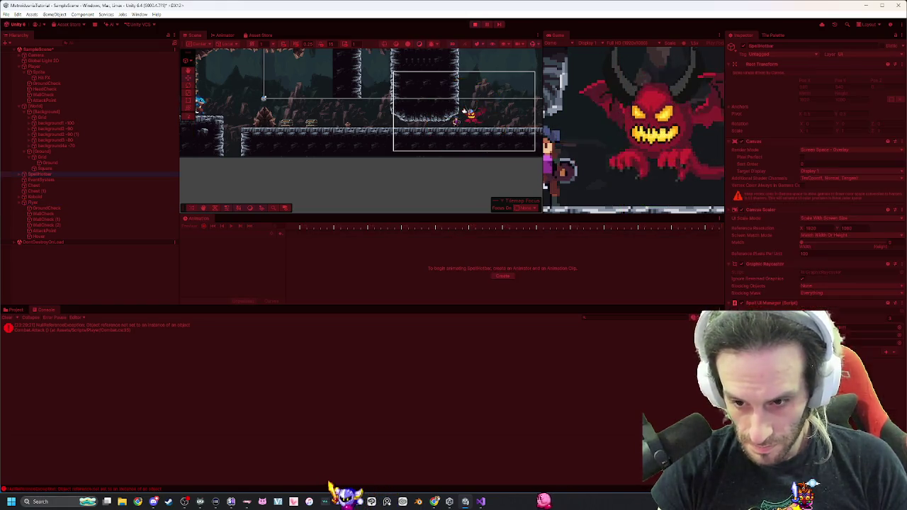
{"action": "key", "text": "ctrl+p"}
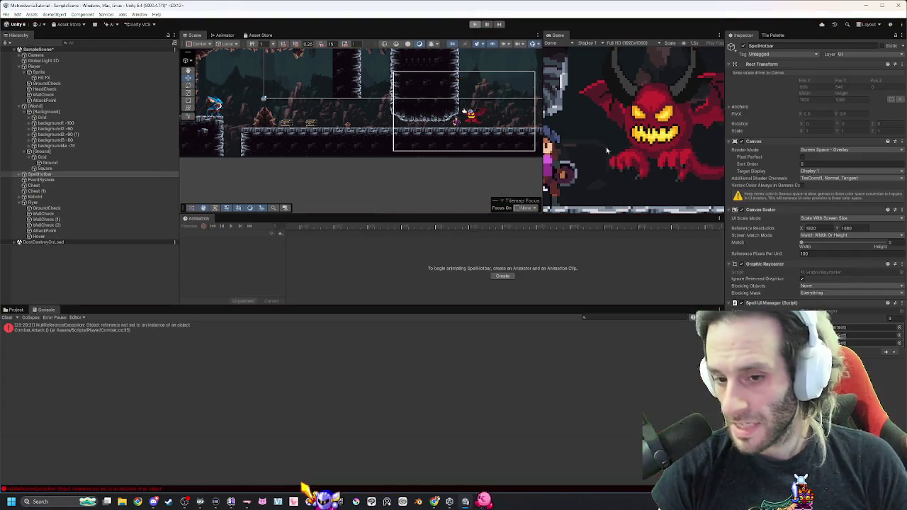
Collapse the Flyer's Enemy_Senses and Enemy components to reveal Health, then replay the game.
{"action": "left_click", "coordinate": [32, 204]}
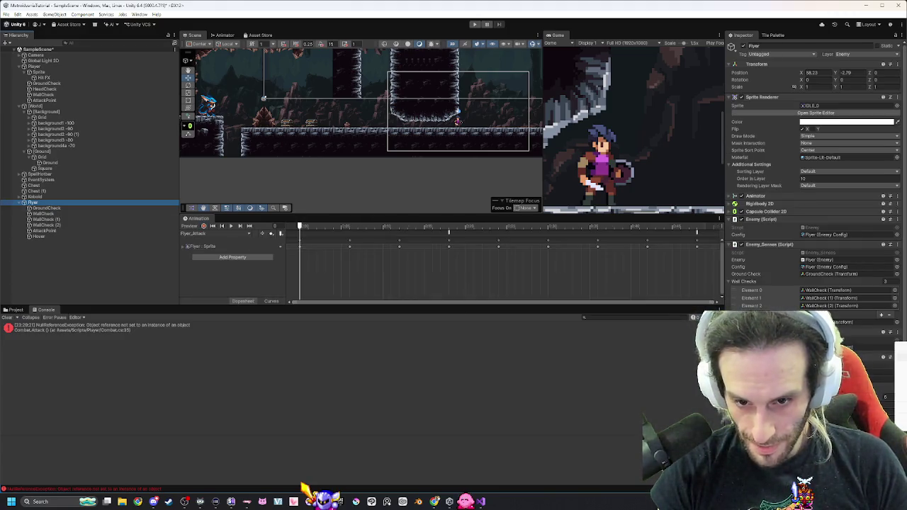
{"action": "left_click", "coordinate": [621, 366]}
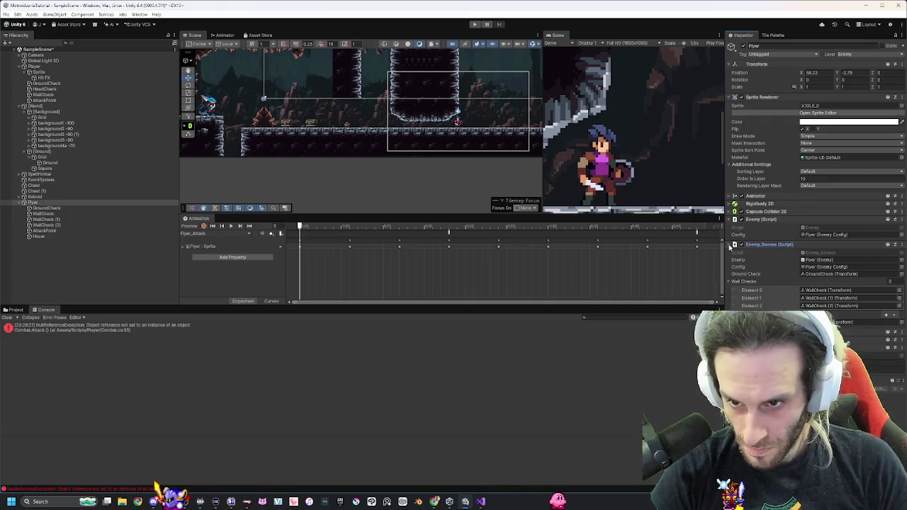
{"action": "left_click", "coordinate": [731, 244]}
{"action": "left_click", "coordinate": [730, 220]}
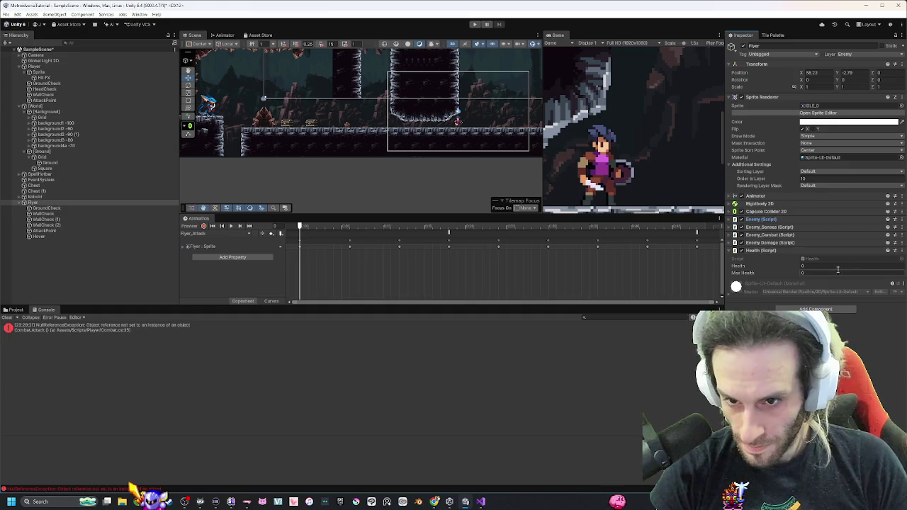
{"action": "left_click", "coordinate": [475, 24]}
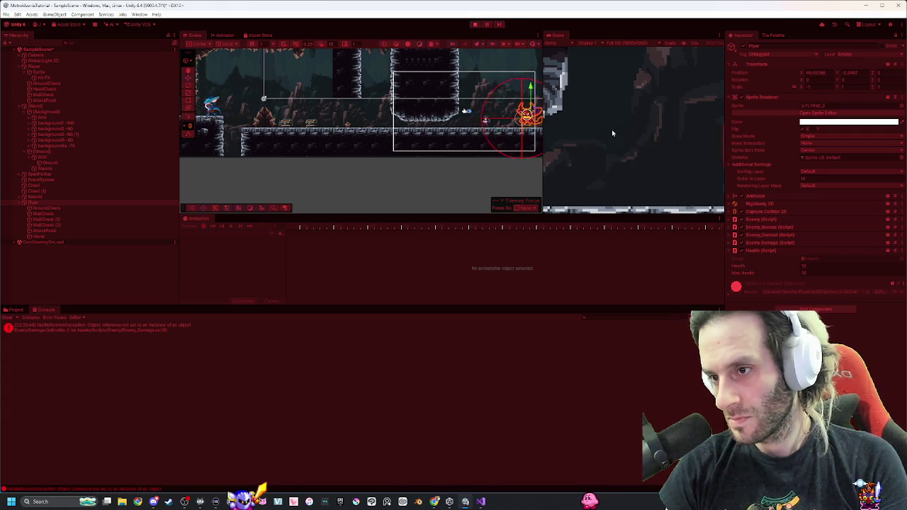
Attack in the Game view and look through the Gizmos visibility list.
{"action": "left_click", "coordinate": [613, 133]}
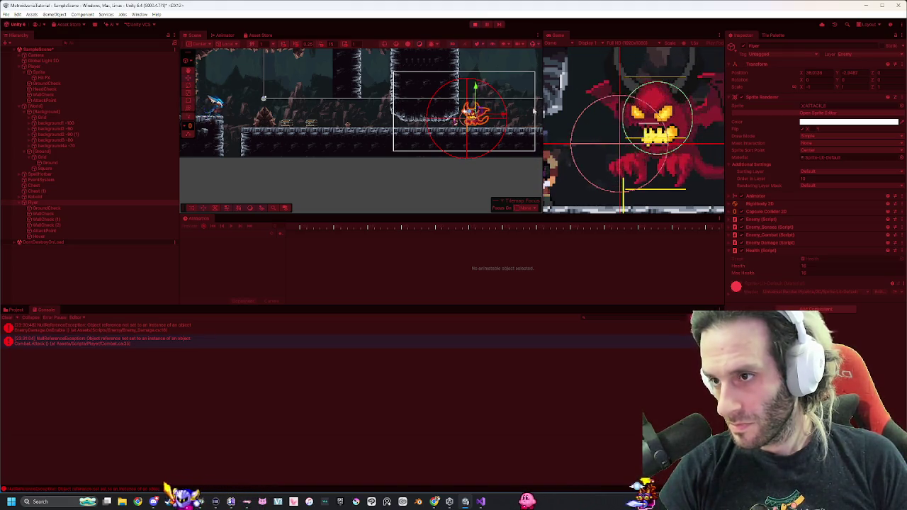
{"action": "left_click", "coordinate": [533, 43]}
{"action": "scroll", "coordinate": [597, 217], "scroll_direction": "down", "scroll_amount": 10}
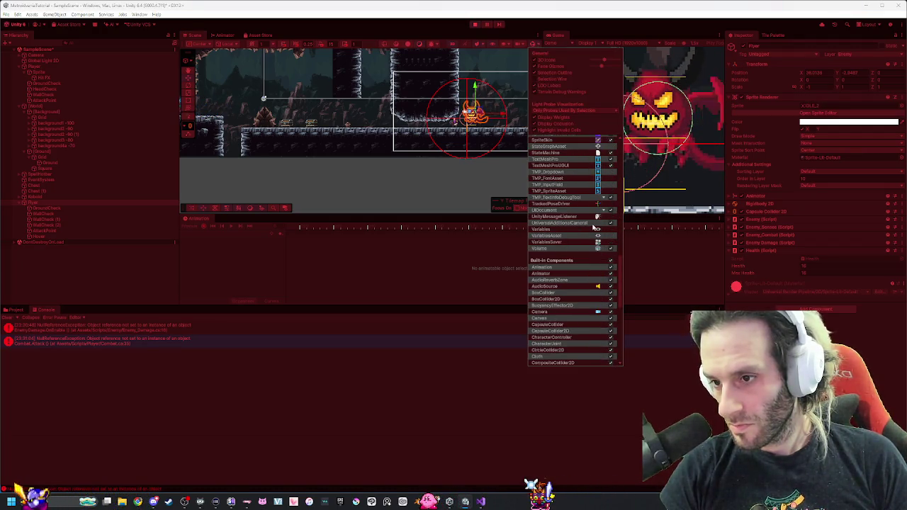
{"action": "scroll", "coordinate": [598, 227], "scroll_direction": "down", "scroll_amount": 5}
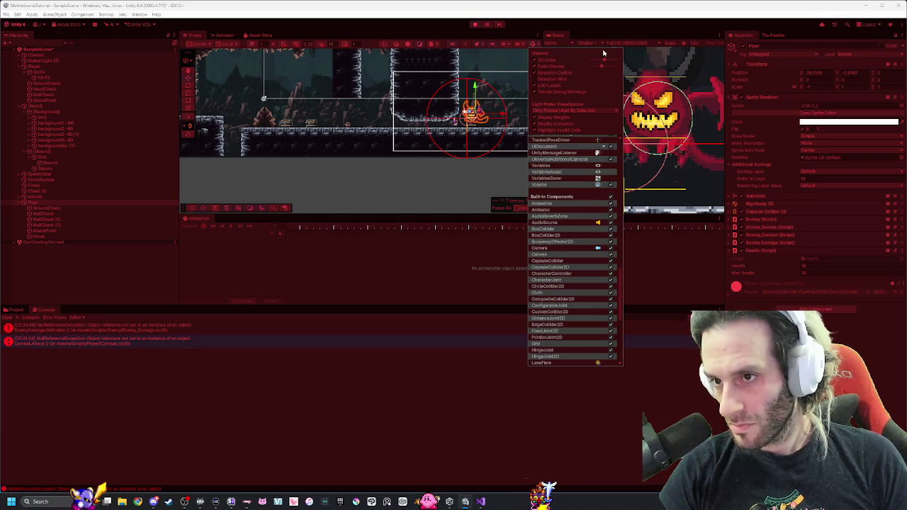
{"action": "left_click", "coordinate": [572, 40]}
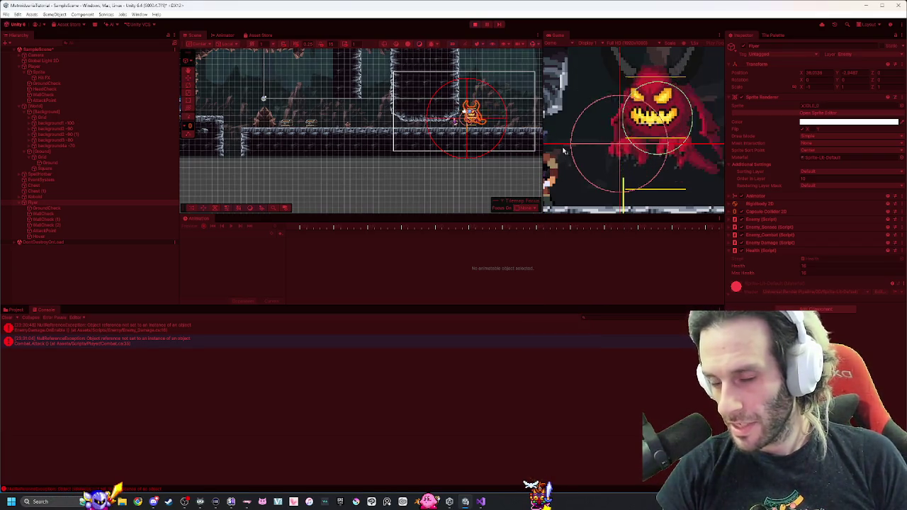
Walk the player right toward the Flyer, then switch to Visual Studio.
{"action": "key", "text": "d"}
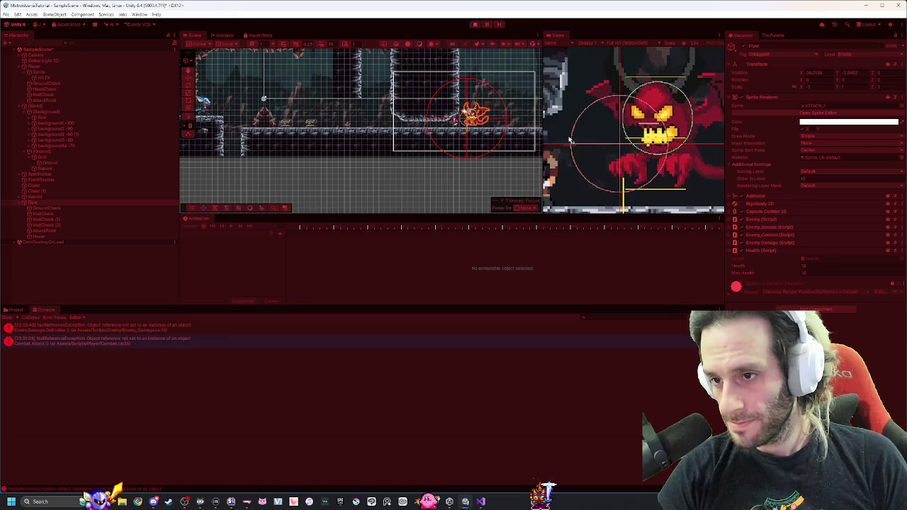
{"action": "key", "text": "d"}
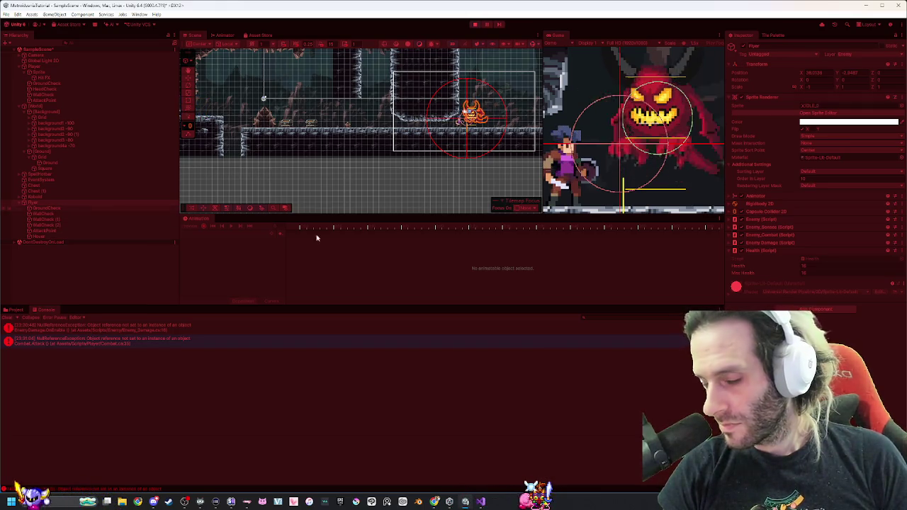
{"action": "key", "text": "alt+Tab"}
{"action": "key", "text": "alt+Tab"}
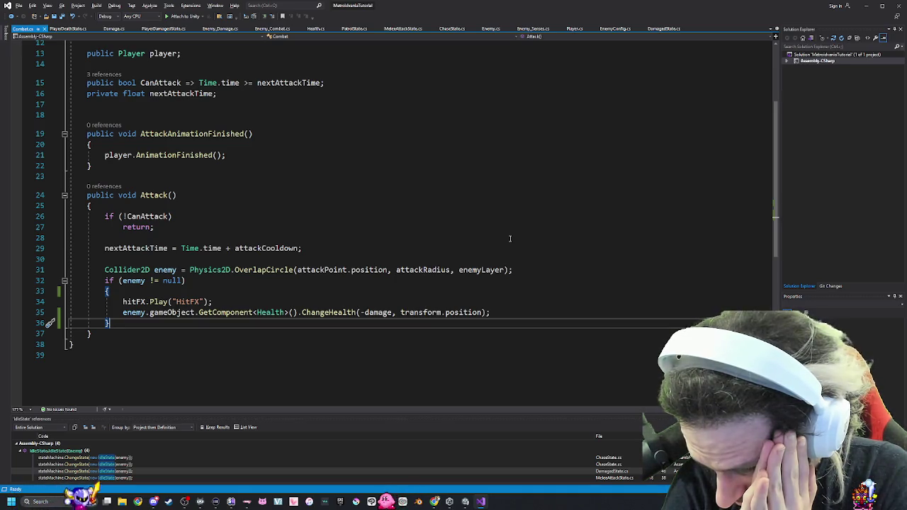
{"action": "left_click", "coordinate": [316, 28]}
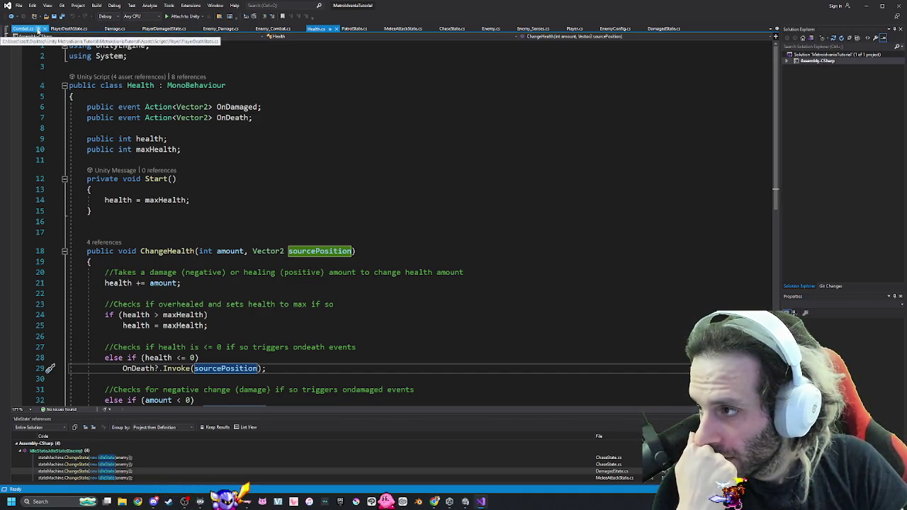
{"action": "left_click", "coordinate": [31, 29]}
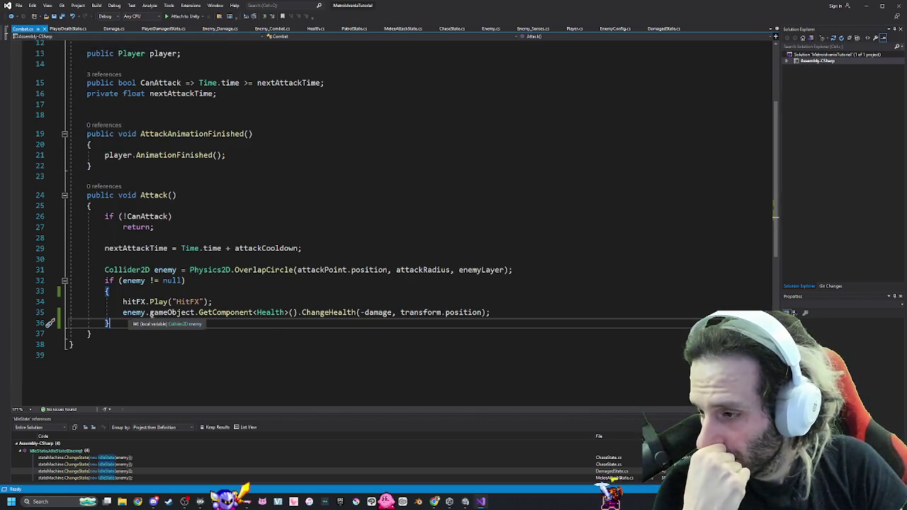
{"action": "left_click", "coordinate": [316, 29]}
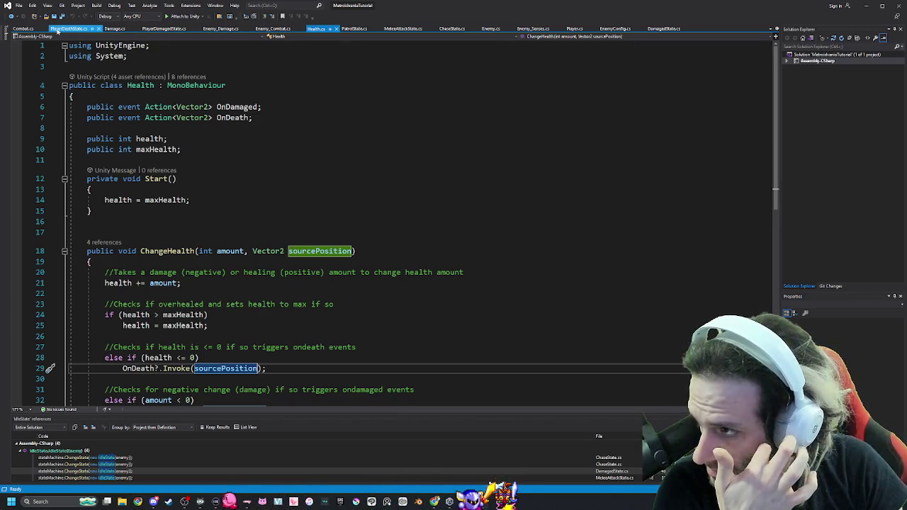
{"action": "left_click", "coordinate": [28, 29]}
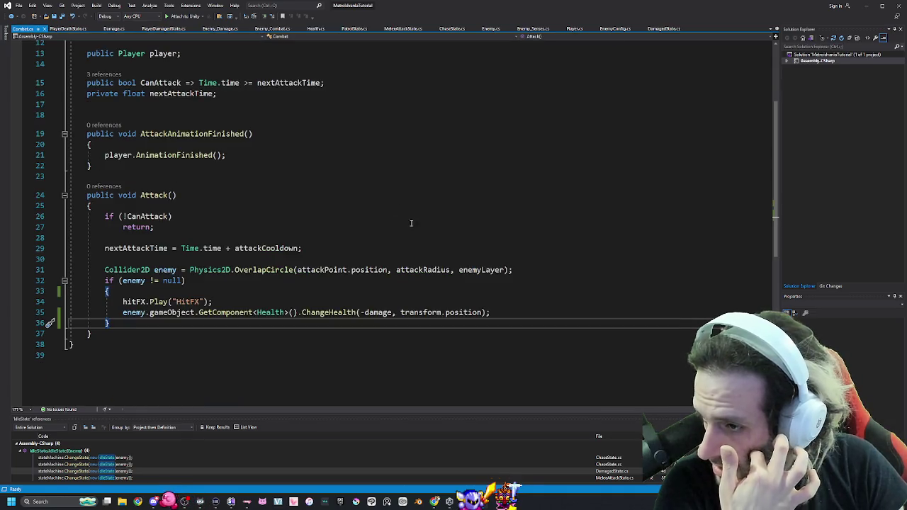
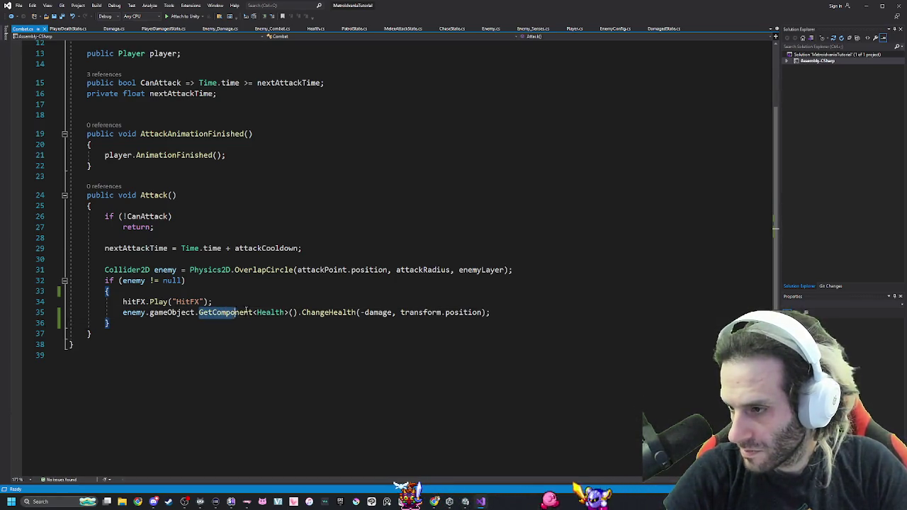
Find all references to the Health class from GetComponent<Health> in the attack line.
{"action": "left_click", "coordinate": [269, 313]}
{"action": "double_click", "coordinate": [282, 313]}
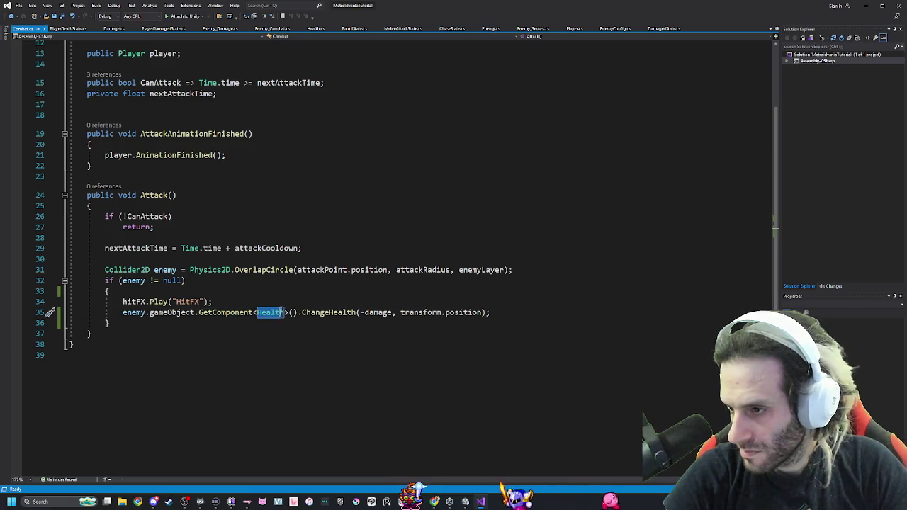
{"action": "right_click", "coordinate": [164, 313]}
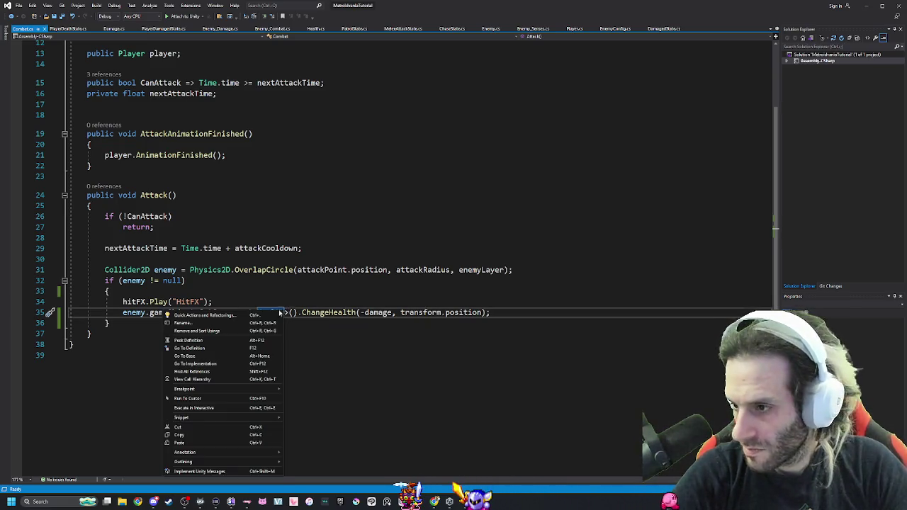
{"action": "left_click", "coordinate": [218, 372]}
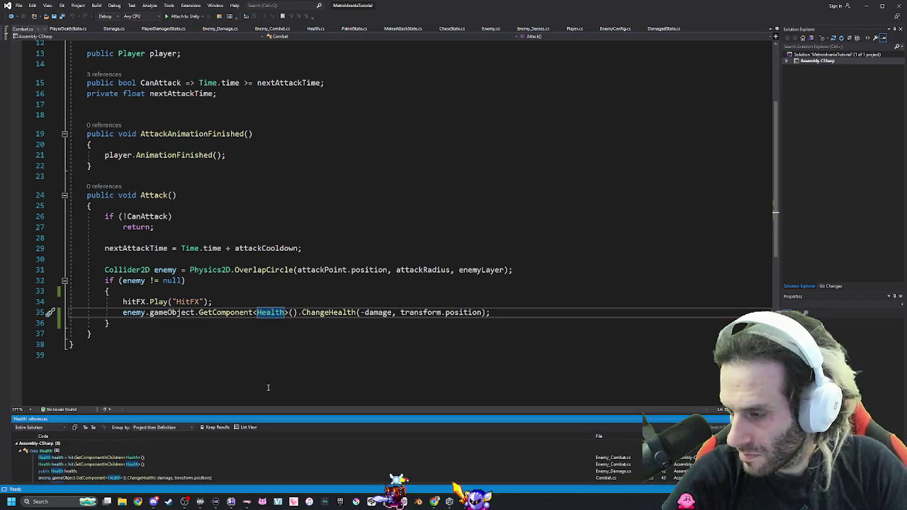
Review the Health usages in Enemy_Combat and EnemyDamage from the references list.
{"action": "left_click", "coordinate": [119, 458]}
{"action": "left_click", "coordinate": [119, 465]}
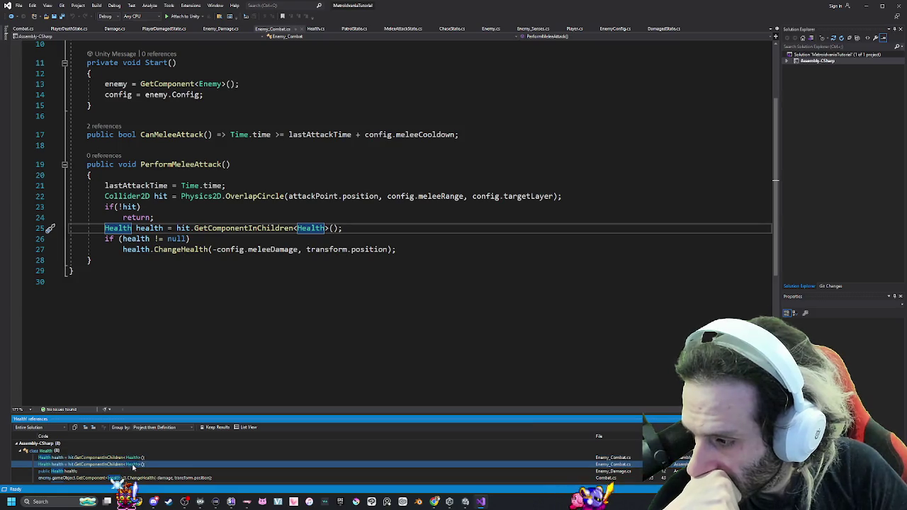
{"action": "double_click", "coordinate": [132, 472]}
{"action": "scroll", "coordinate": [134, 471], "scroll_direction": "down", "scroll_amount": 1}
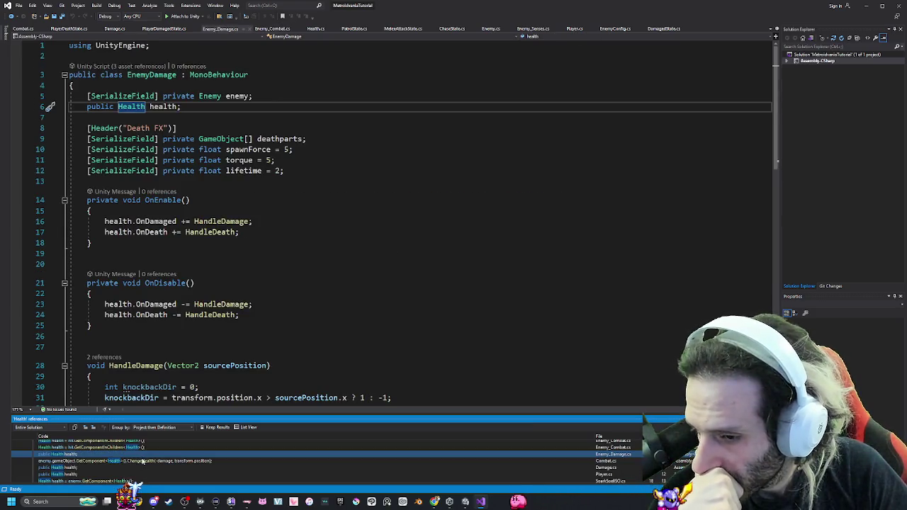
{"action": "scroll", "coordinate": [145, 462], "scroll_direction": "up", "scroll_amount": 2}
{"action": "double_click", "coordinate": [127, 459]}
{"action": "scroll", "coordinate": [128, 465], "scroll_direction": "down", "scroll_amount": 2}
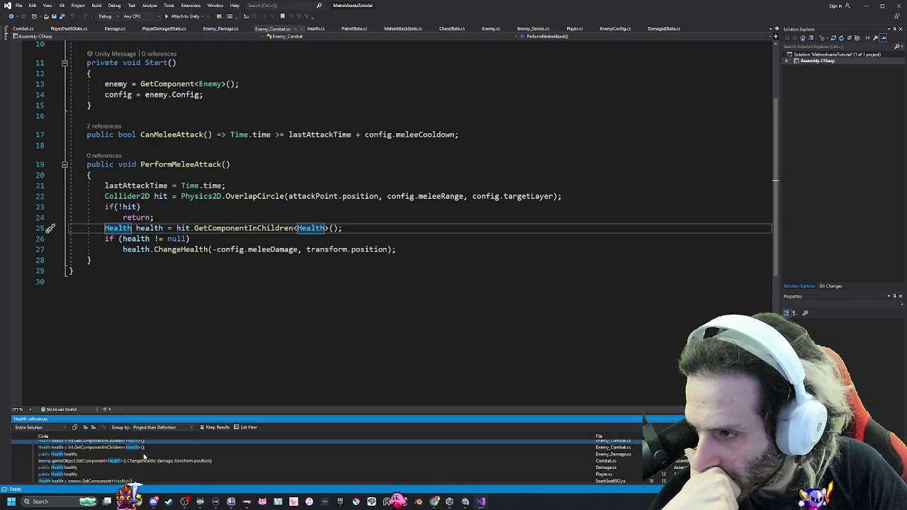
Compare EnemyDamage's public Health field with the Health call in Combat's attack.
{"action": "mouse_move", "coordinate": [150, 461]}
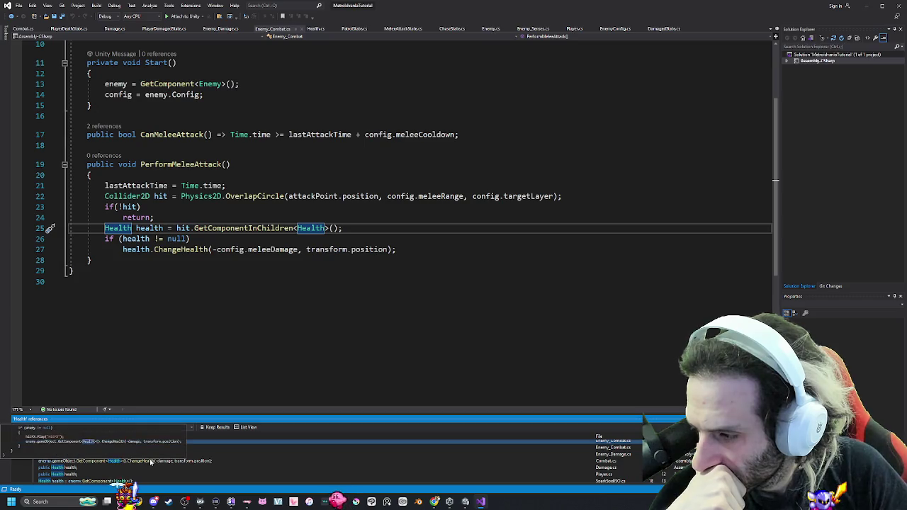
{"action": "left_click", "coordinate": [197, 457]}
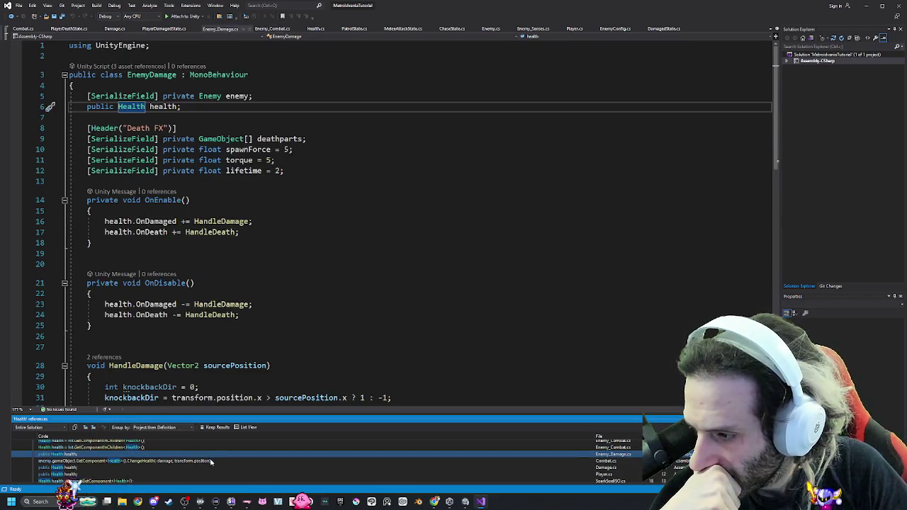
{"action": "left_click", "coordinate": [210, 462]}
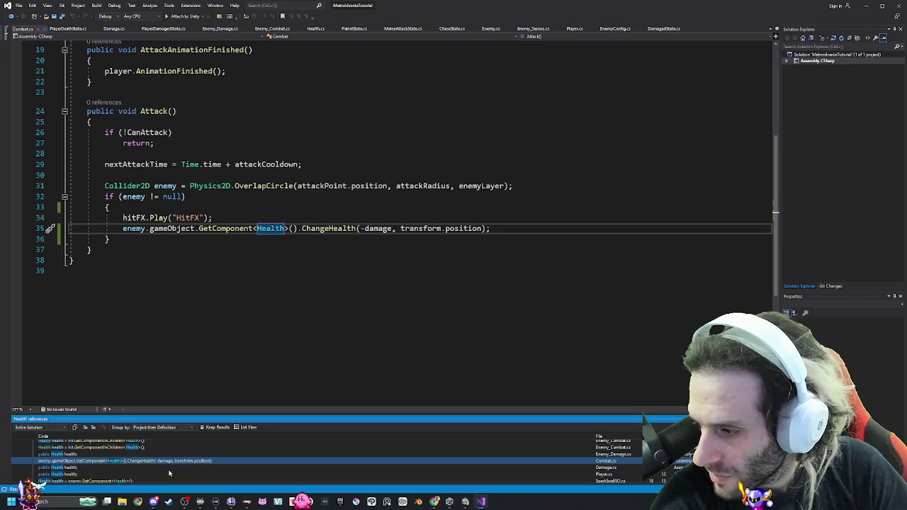
{"action": "scroll", "coordinate": [170, 473], "scroll_direction": "down", "scroll_amount": 1}
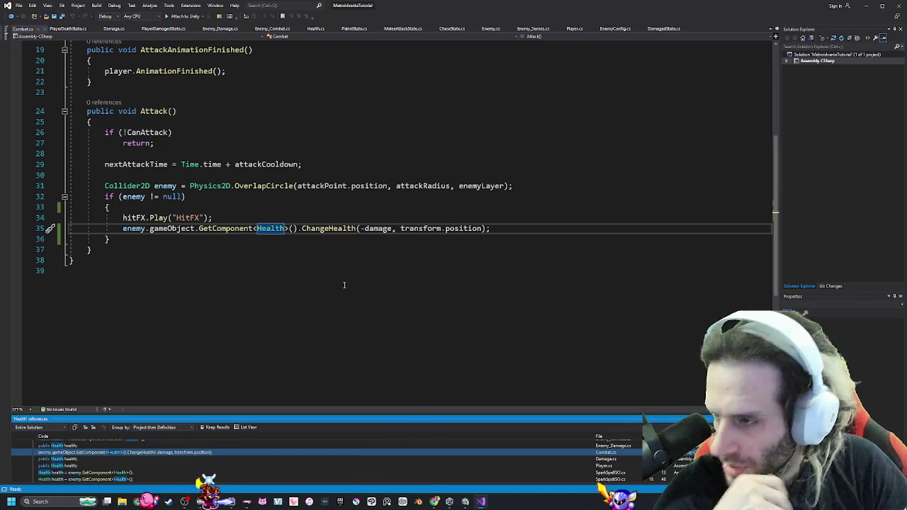
{"action": "key", "text": "alt+Tab"}
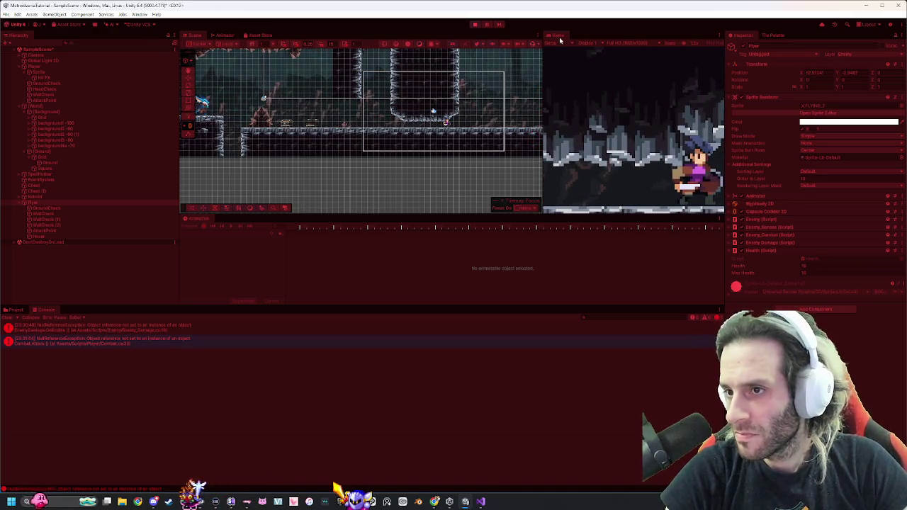
Dock the Game view in the main area, move Animation down, enable Gizmos, lower Game scale.
{"action": "mouse_move", "coordinate": [560, 40]}
{"action": "left_mouse_down"}
{"action": "mouse_move", "coordinate": [229, 39]}
{"action": "mouse_move", "coordinate": [241, 44]}
{"action": "mouse_move", "coordinate": [221, 36]}
{"action": "left_mouse_up"}
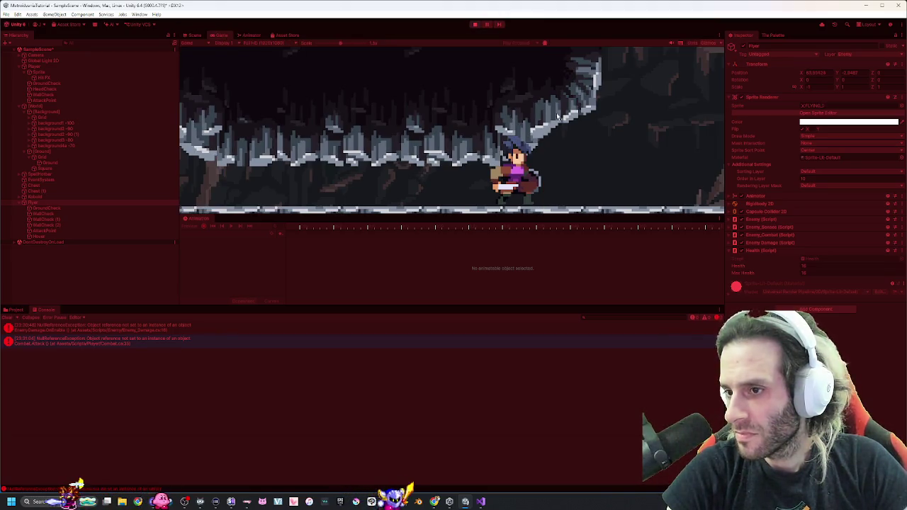
{"action": "mouse_move", "coordinate": [195, 218]}
{"action": "left_mouse_down"}
{"action": "mouse_move", "coordinate": [142, 284]}
{"action": "mouse_move", "coordinate": [94, 310]}
{"action": "left_mouse_up"}
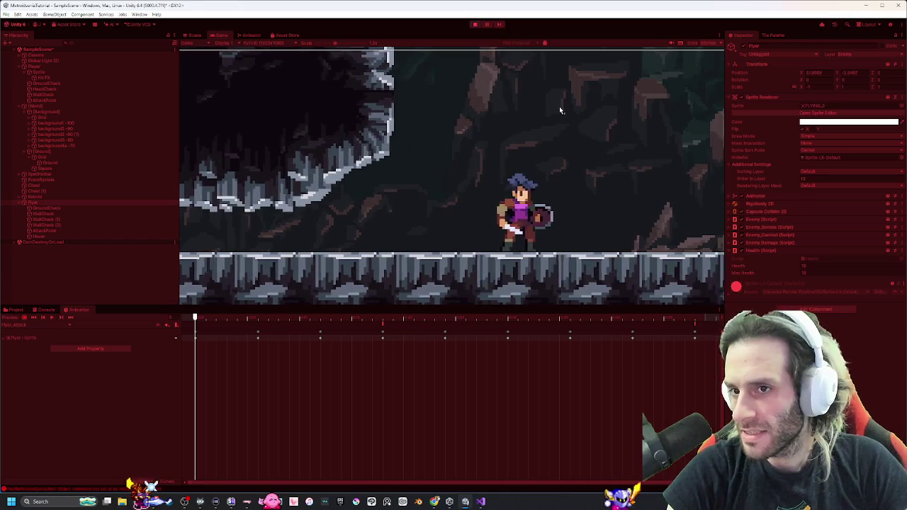
{"action": "left_click", "coordinate": [706, 45]}
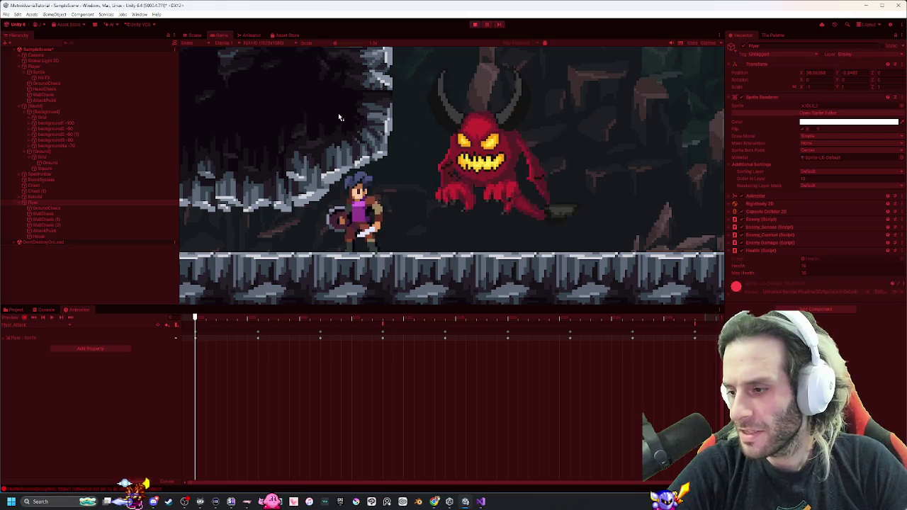
{"action": "left_click", "coordinate": [21, 204]}
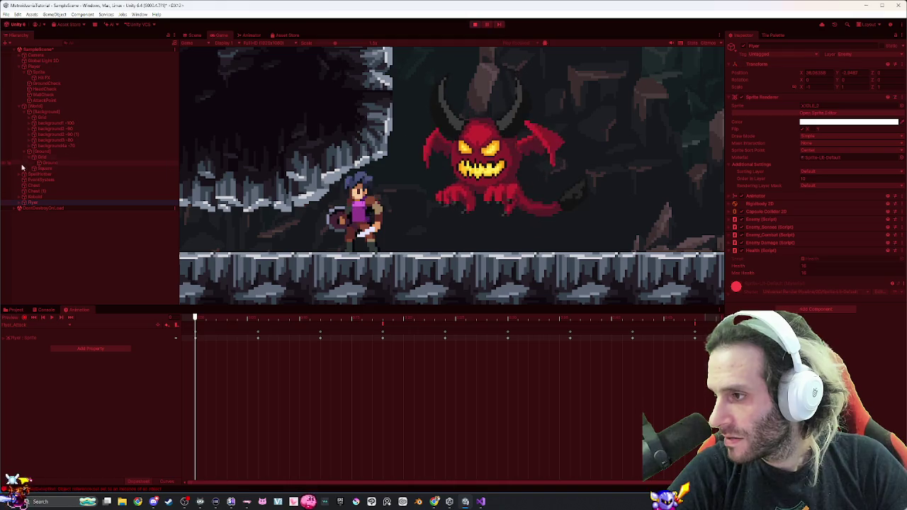
{"action": "left_click", "coordinate": [22, 174]}
{"action": "left_click", "coordinate": [20, 177]}
{"action": "left_click_drag", "start_coordinate": [337, 46], "coordinate": [290, 45]}
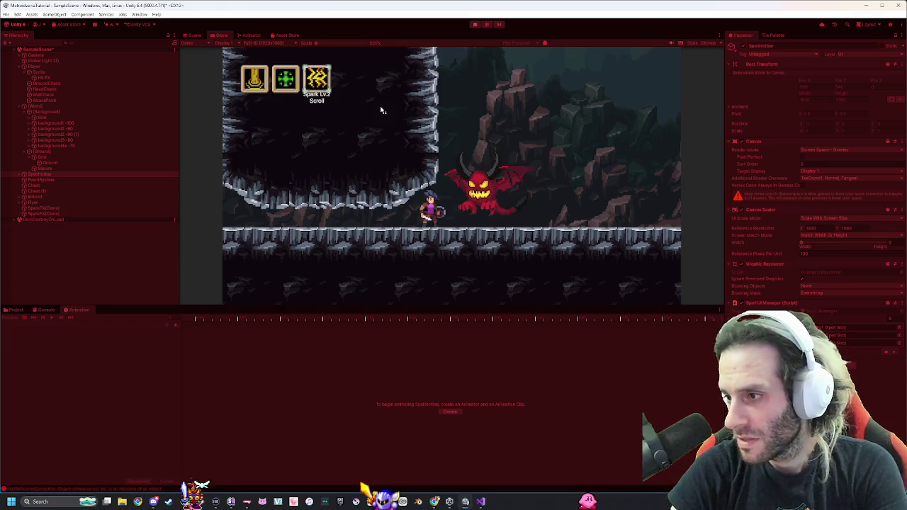
Show the Console's NullReferenceException from Combat.Attack.
{"action": "left_click", "coordinate": [47, 310]}
{"action": "left_click", "coordinate": [88, 342]}
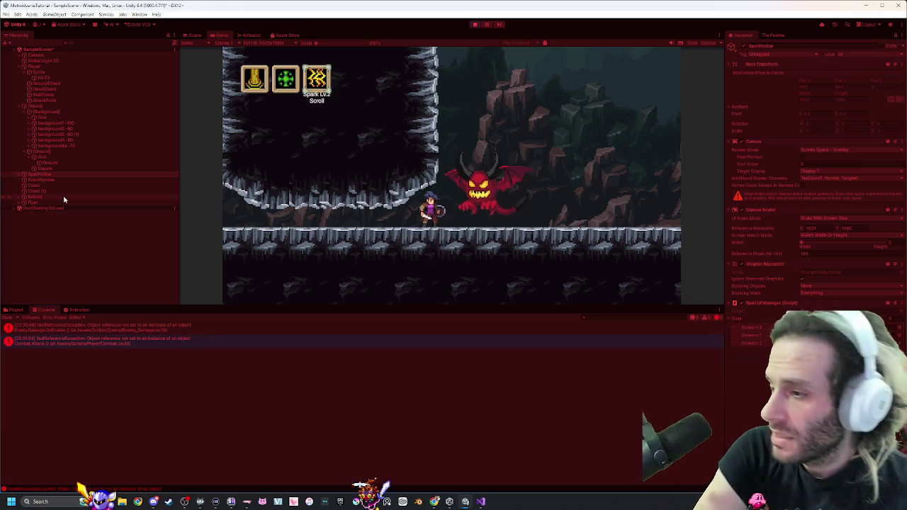
{"action": "key", "text": "alt+Tab"}
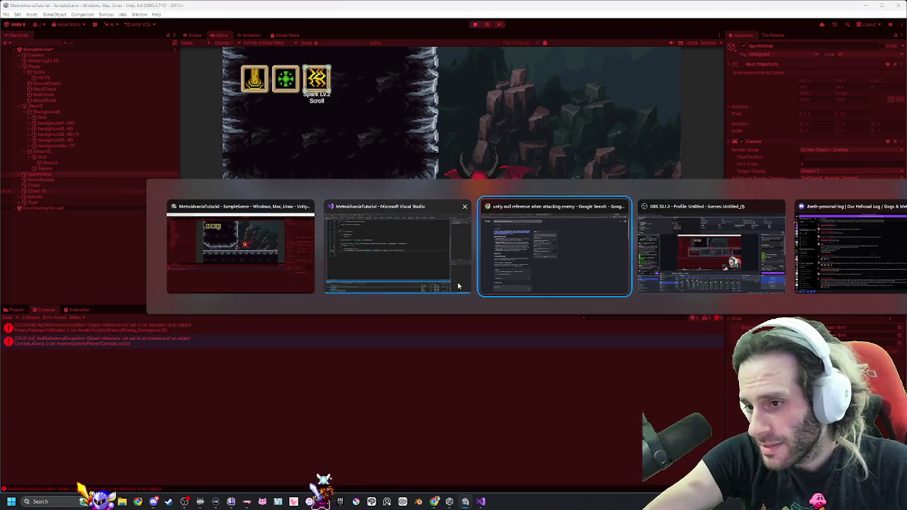
Open a blank line above the damage call in Combat.cs's Attack method.
{"action": "left_click", "coordinate": [470, 247]}
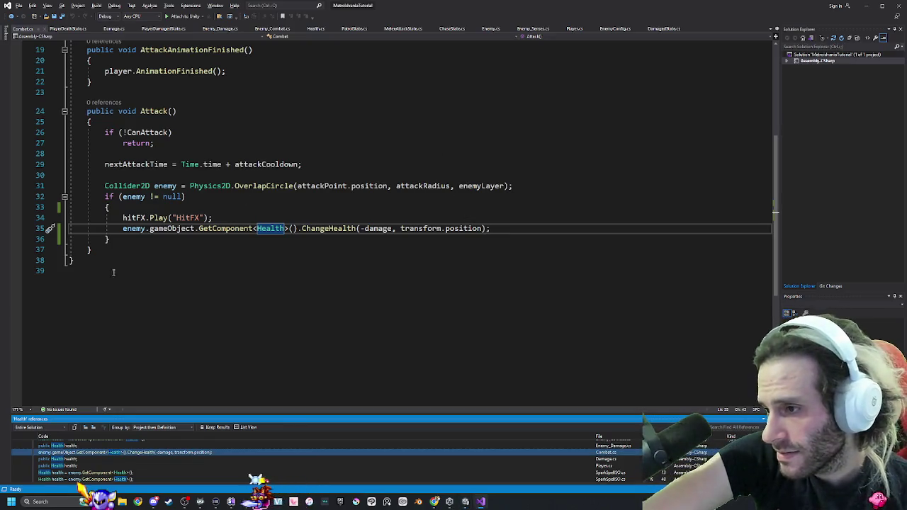
{"action": "left_click", "coordinate": [129, 229]}
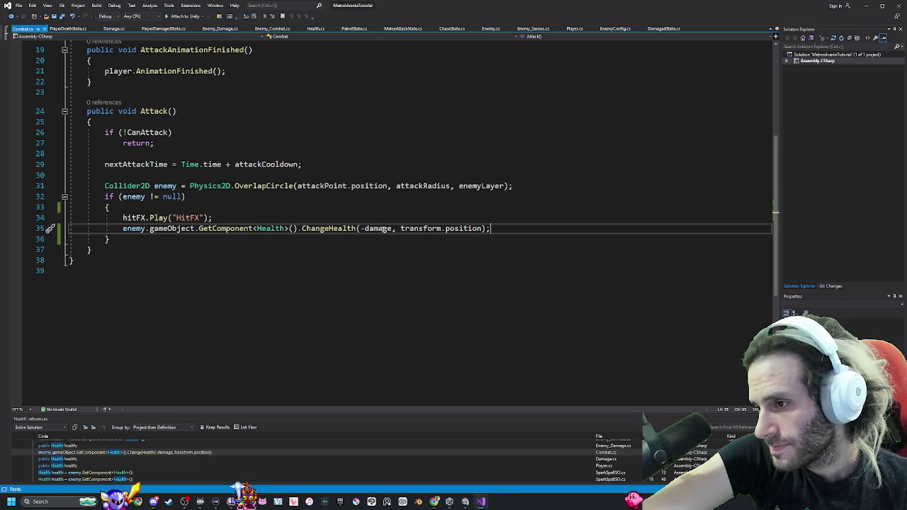
{"action": "key", "text": "Return"}
{"action": "type", "text": "de"}
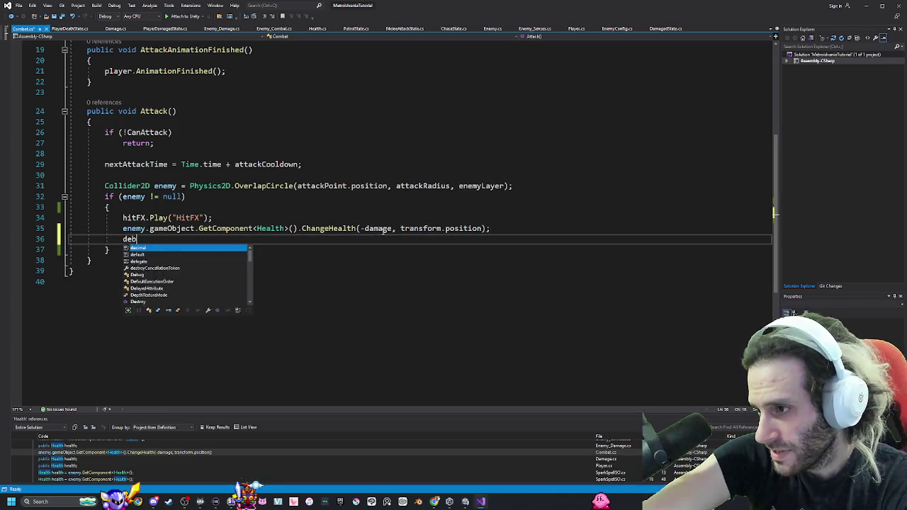
{"action": "key", "text": "Up"}
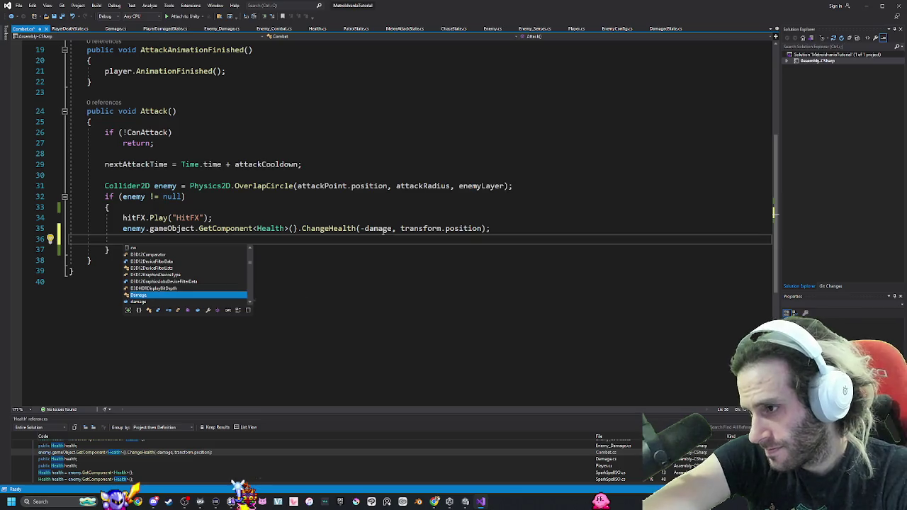
{"action": "key", "text": "Escape"}
{"action": "key", "text": "Up"}
{"action": "key", "text": "Return"}
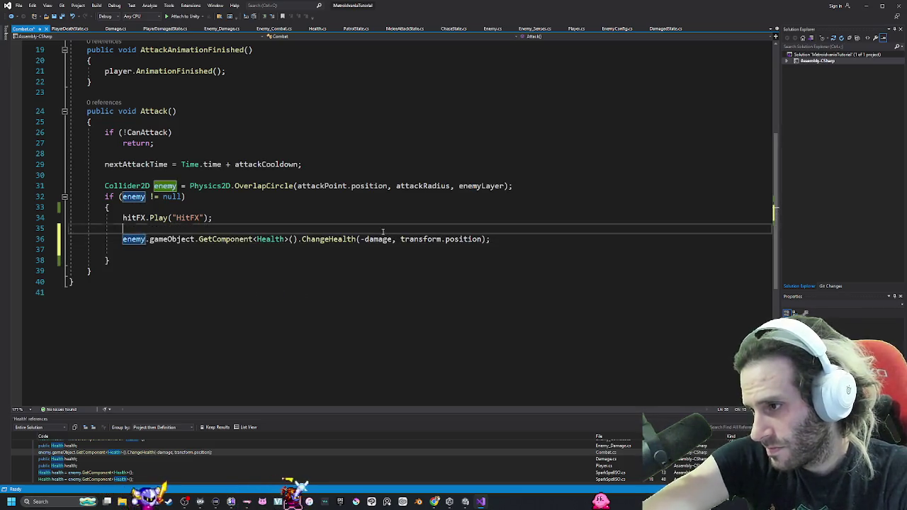
{"action": "key", "text": "Up"}
Write Debug.Log(enemy.gameObject.GetComponent<Health>().health) on line 35.
{"action": "type", "text": "Debug."}
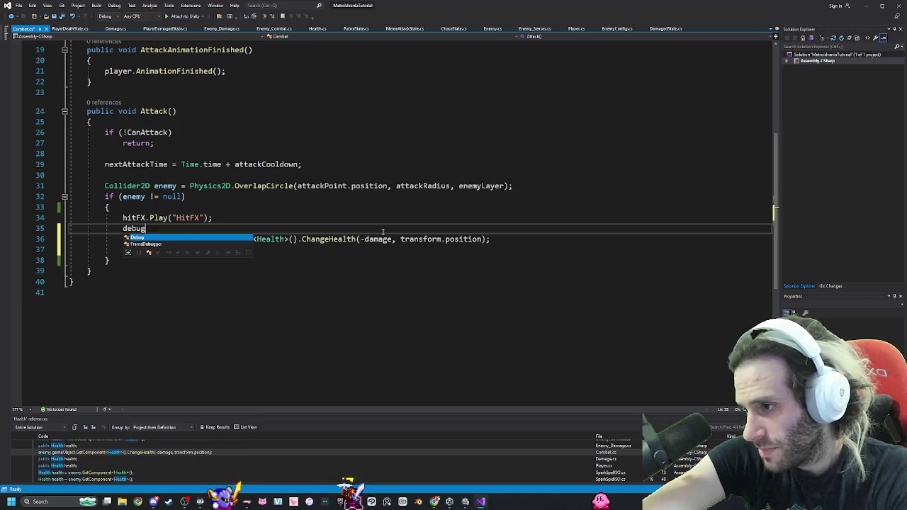
{"action": "type", "text": "Log(enemy"}
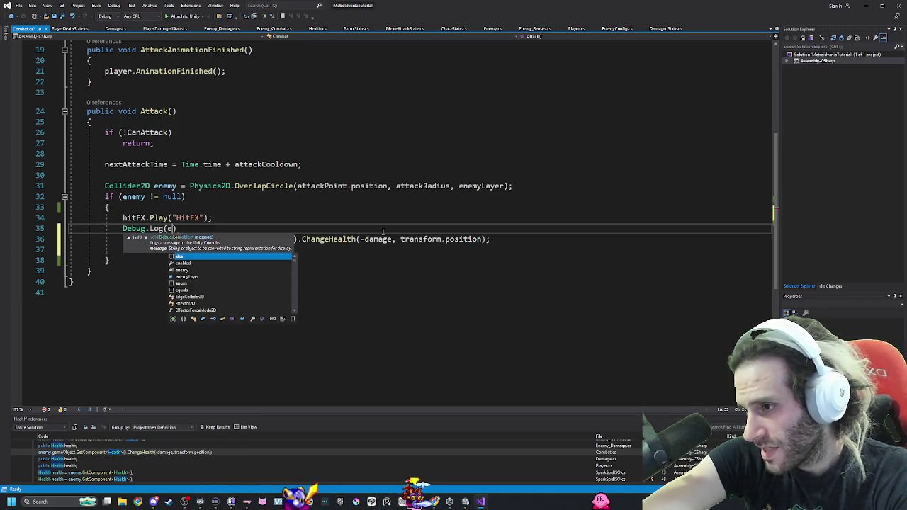
{"action": "type", "text": "."}
{"action": "type", "text": "Get"}
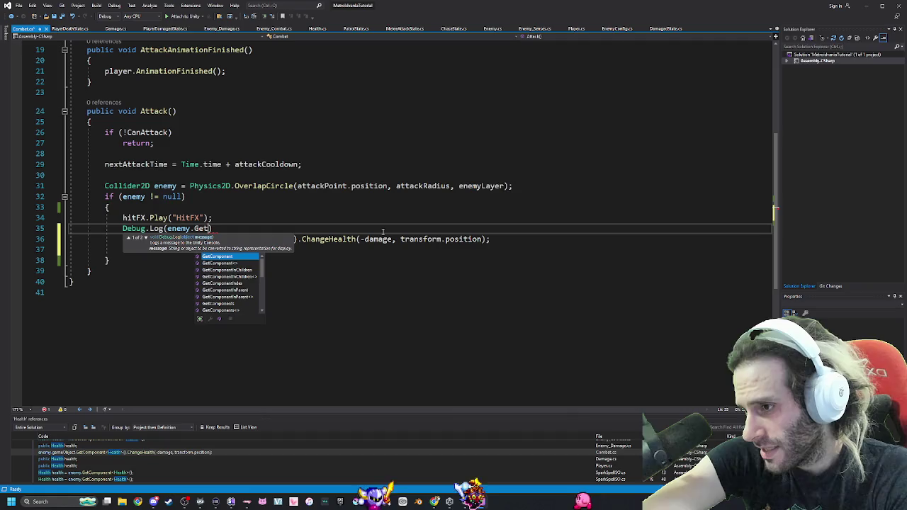
{"action": "key", "text": "BackSpace"}
{"action": "key", "text": "BackSpace"}
{"action": "key", "text": "BackSpace"}
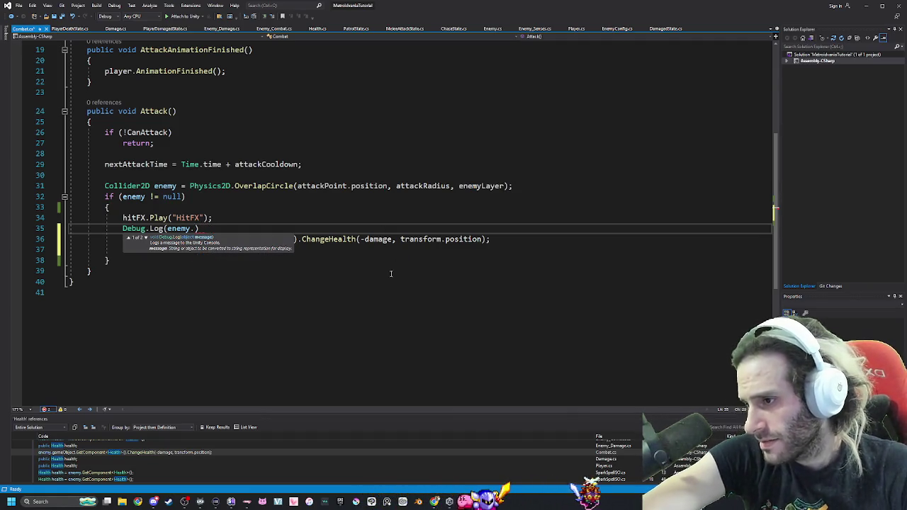
{"action": "left_click", "coordinate": [218, 228]}
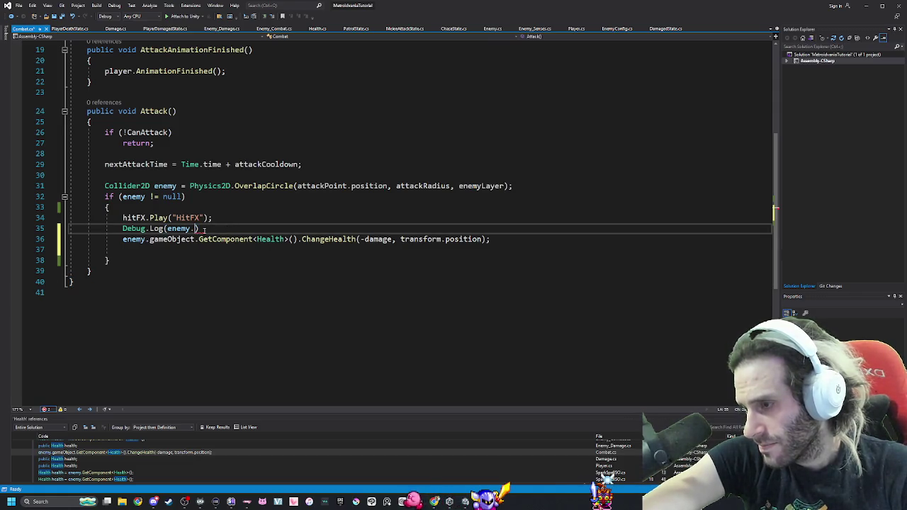
{"action": "type", "text": "gameObject"}
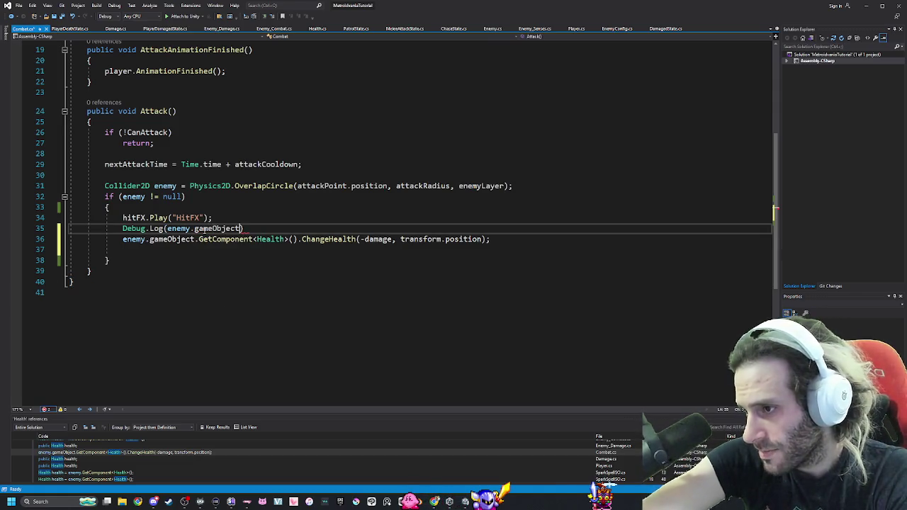
{"action": "type", "text": ".GetC"}
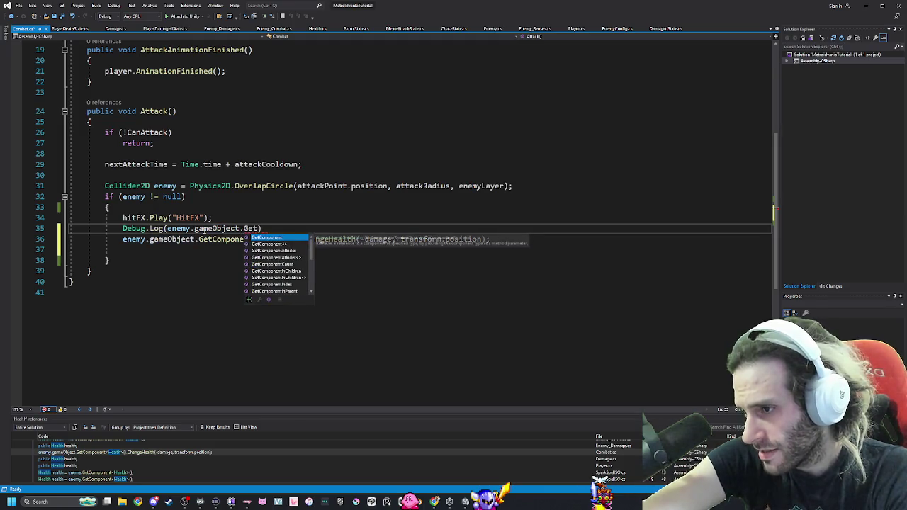
{"action": "key", "text": "Tab"}
{"action": "type", "text": "<H"}
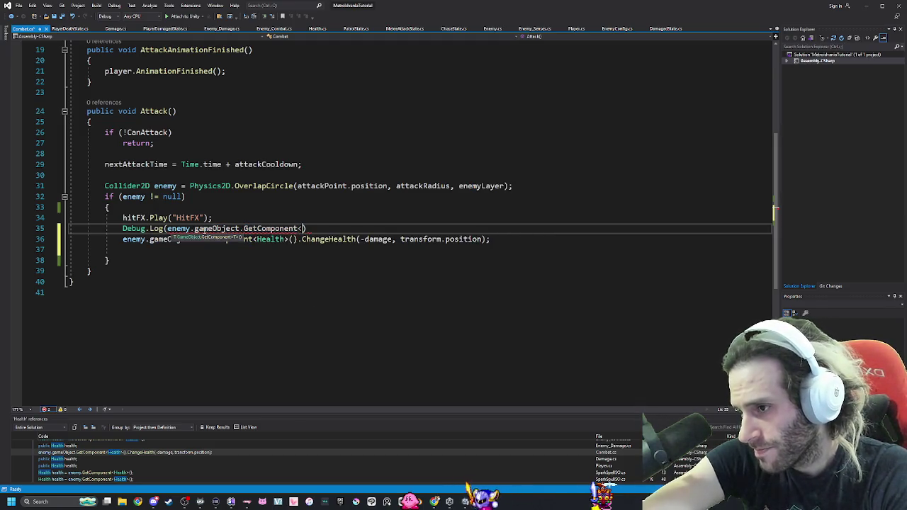
{"action": "type", "text": "ealth"}
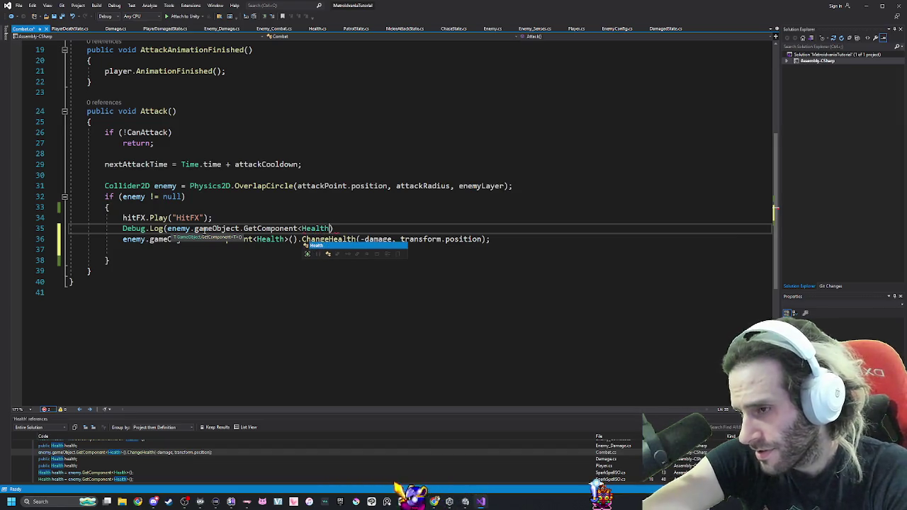
{"action": "key", "text": "Tab"}
{"action": "type", "text": ">()"}
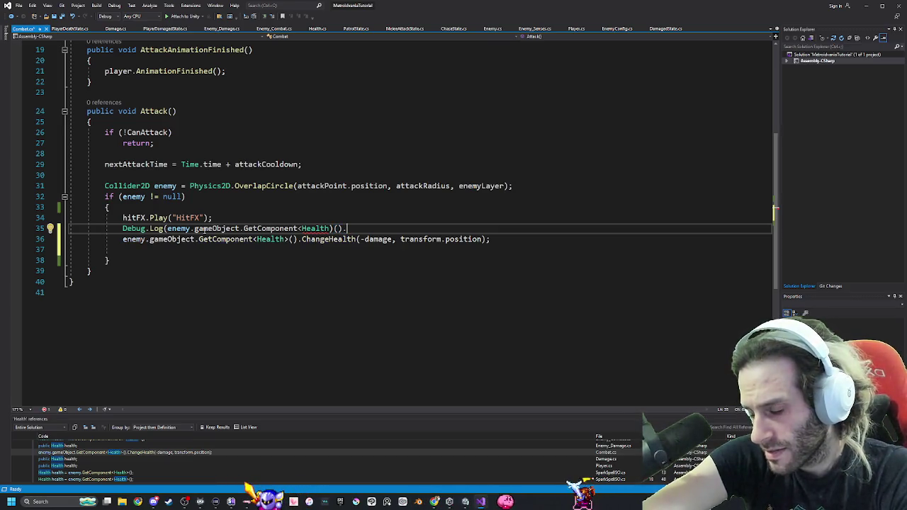
{"action": "type", "text": "health);"}
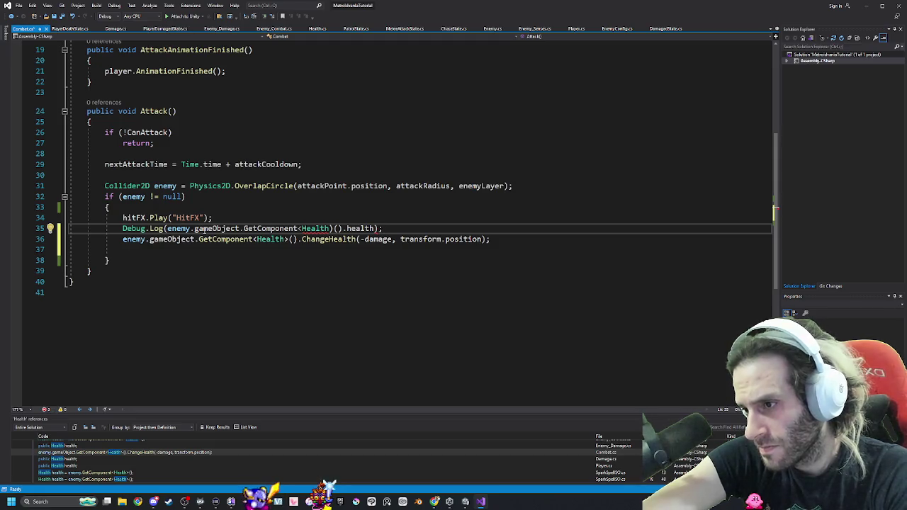
{"action": "key", "text": "Left"}
{"action": "key", "text": "Left"}
{"action": "key", "text": "Left"}
{"action": "key", "text": "BackSpace"}
{"action": "type", "text": ">"}
{"action": "key", "text": "End"}
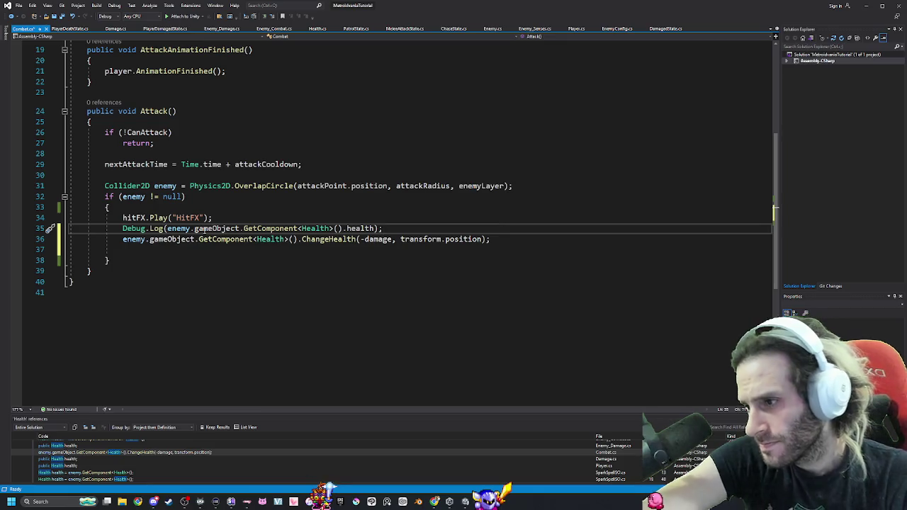
Save Combat.cs and stop Unity's play mode so scripts reload.
{"action": "key", "text": "ctrl+s"}
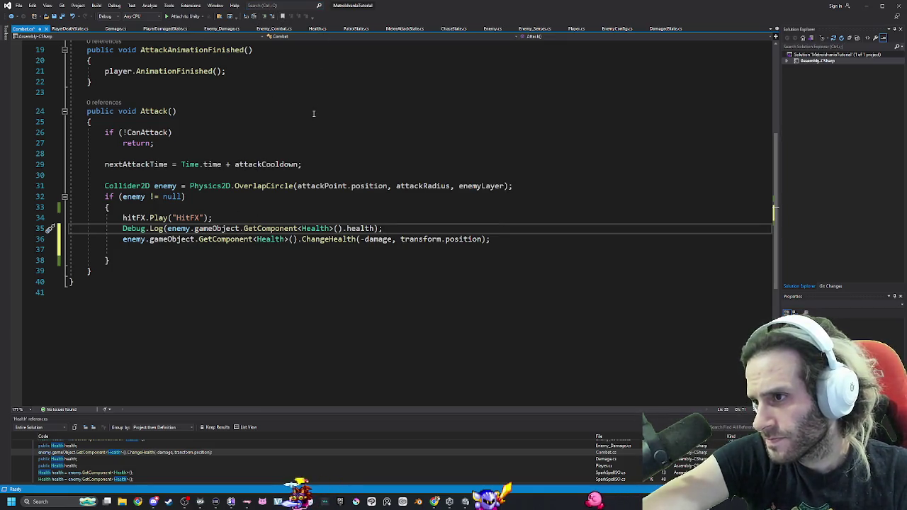
{"action": "key", "text": "alt+Tab"}
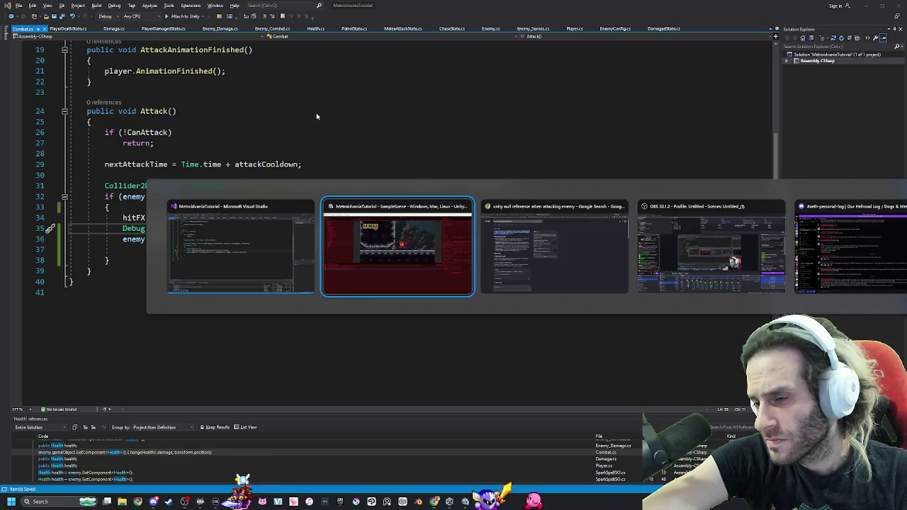
{"action": "left_click", "coordinate": [475, 25]}
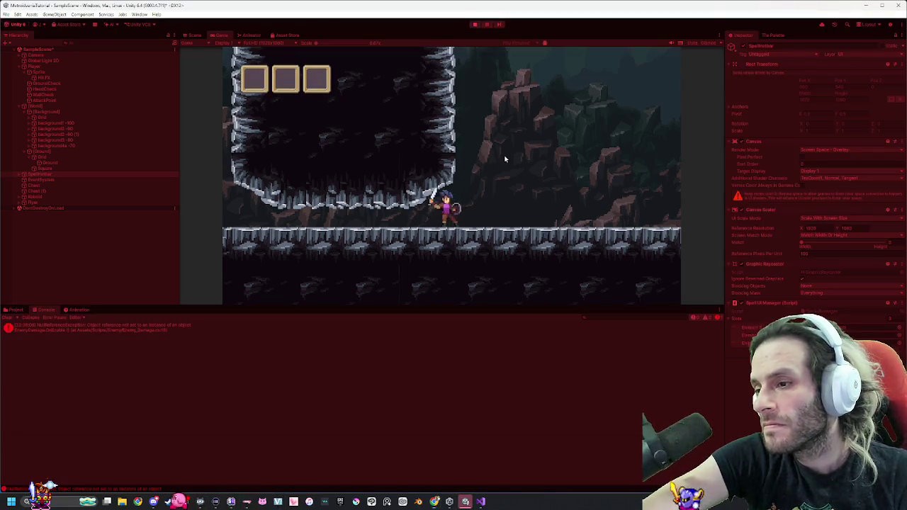
Walk the player left and right to test, then stop the game.
{"action": "key", "text": "d"}
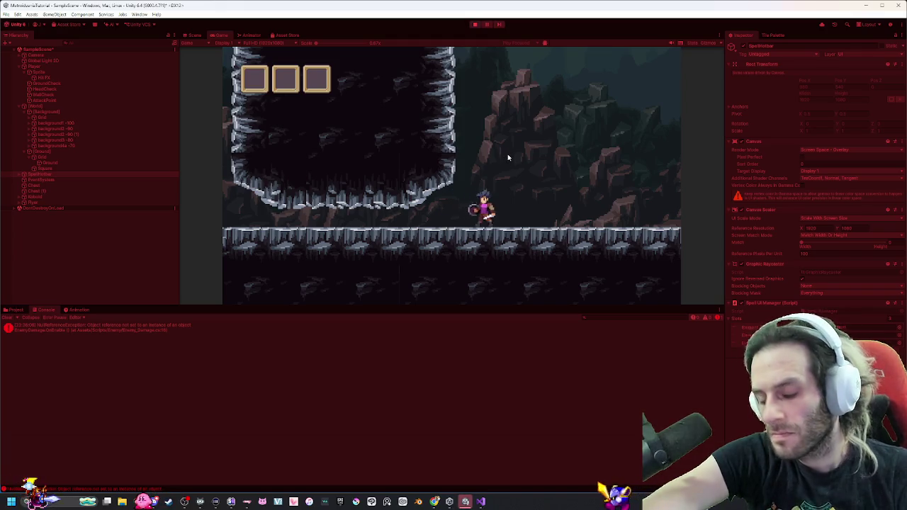
{"action": "key", "text": "a"}
{"action": "key", "text": "d"}
{"action": "key", "text": "d"}
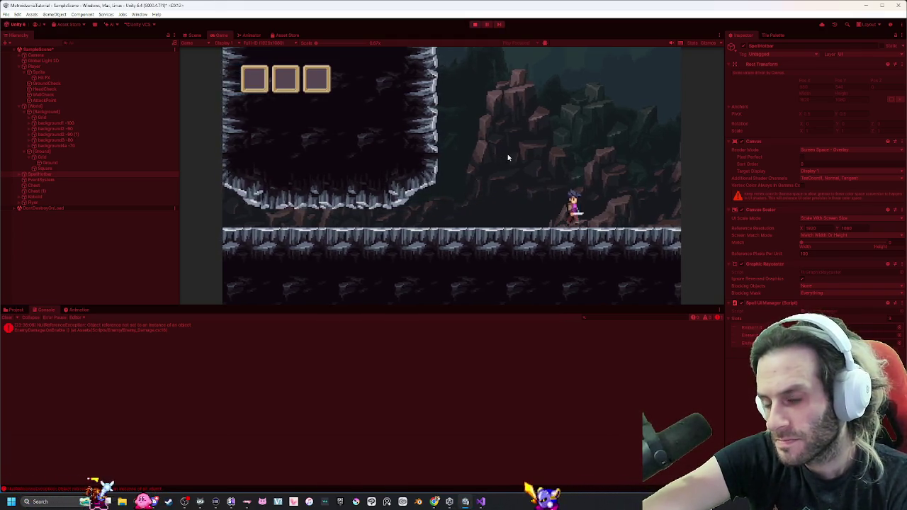
{"action": "key", "text": "a"}
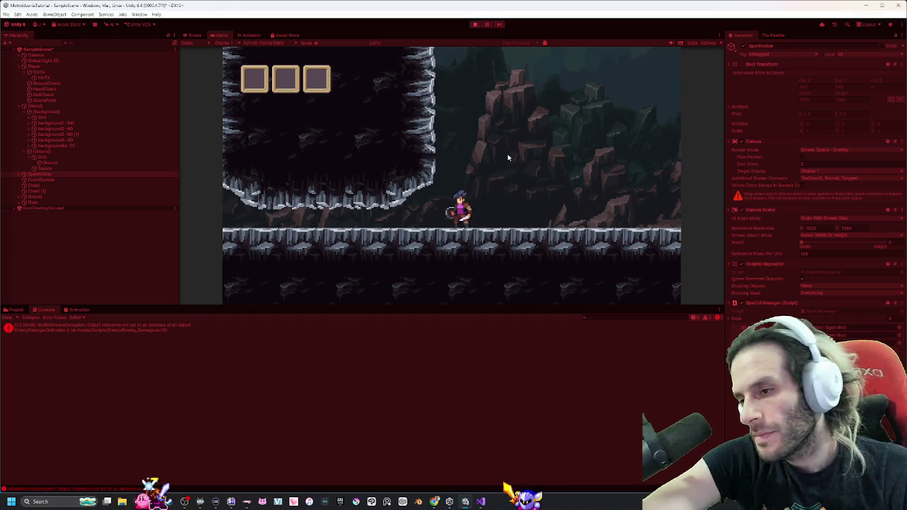
{"action": "left_click", "coordinate": [475, 25]}
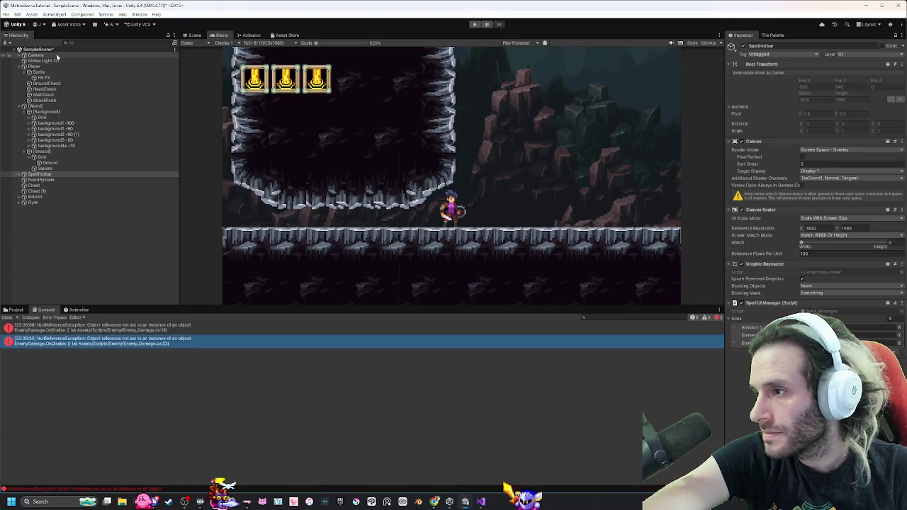
Select Camera > Confiner and pan the Scene view toward the demon's area.
{"action": "left_click", "coordinate": [57, 55]}
{"action": "left_click", "coordinate": [20, 55]}
{"action": "left_click", "coordinate": [41, 72]}
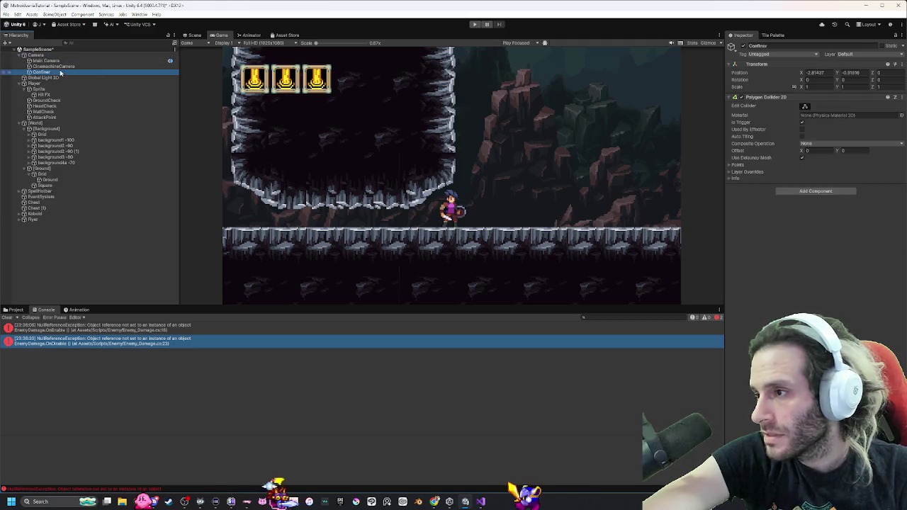
{"action": "left_click", "coordinate": [192, 35]}
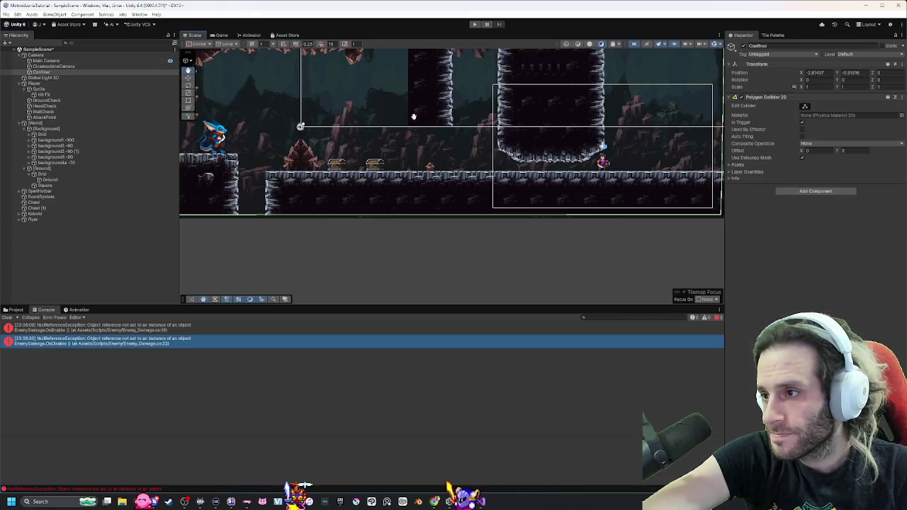
{"action": "scroll", "coordinate": [648, 175], "scroll_direction": "down", "scroll_amount": 3}
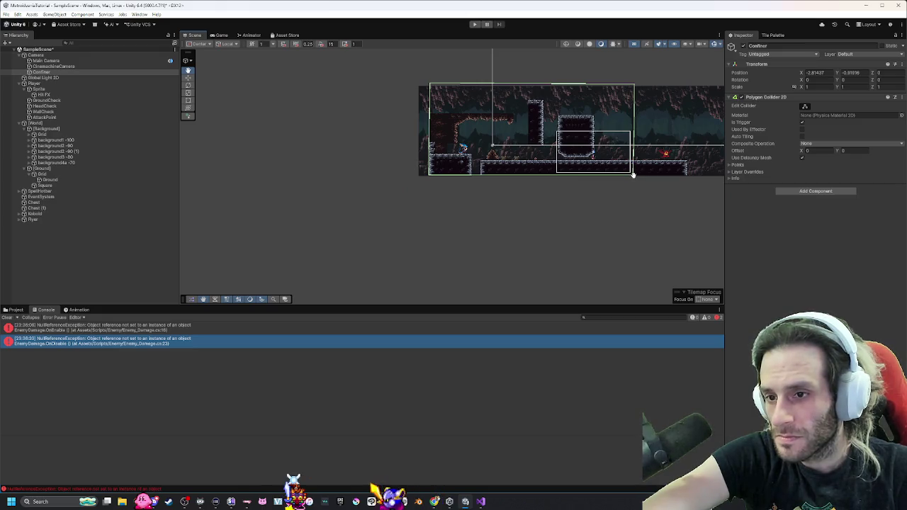
{"action": "scroll", "coordinate": [631, 177], "scroll_direction": "up", "scroll_amount": 5}
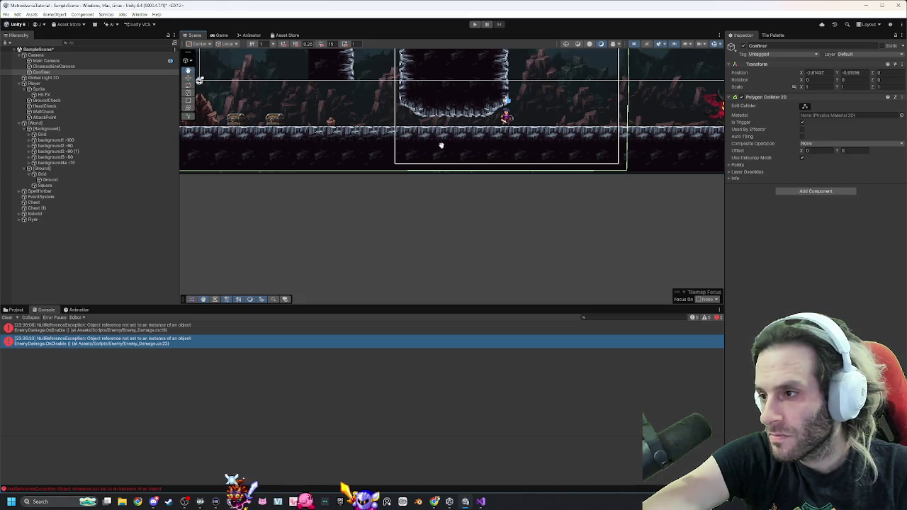
{"action": "mouse_move", "coordinate": [628, 166]}
{"action": "left_mouse_down"}
{"action": "mouse_move", "coordinate": [658, 168]}
{"action": "mouse_move", "coordinate": [472, 211]}
{"action": "mouse_move", "coordinate": [385, 255]}
{"action": "mouse_move", "coordinate": [499, 259]}
{"action": "left_mouse_up"}
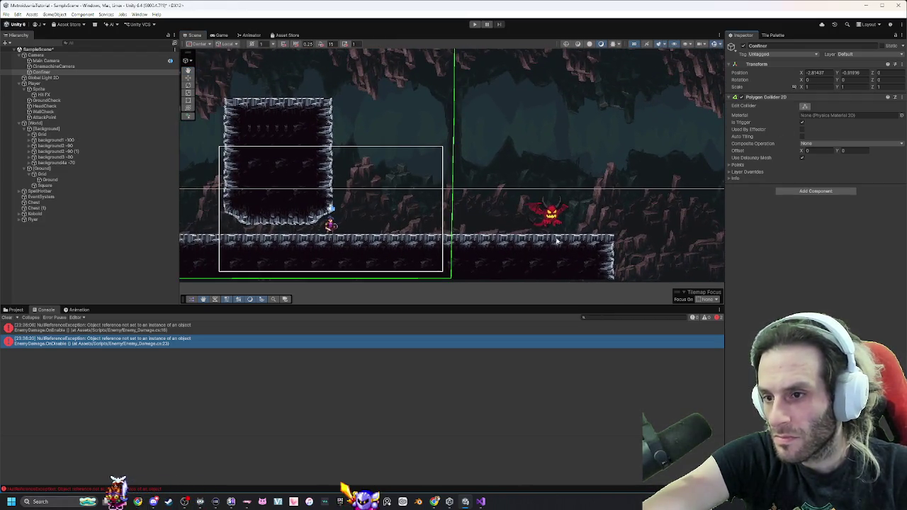
Extend the confiner polygon to the right with a vertical right edge, then play.
{"action": "left_click_drag", "start_coordinate": [452, 281], "coordinate": [631, 282]}
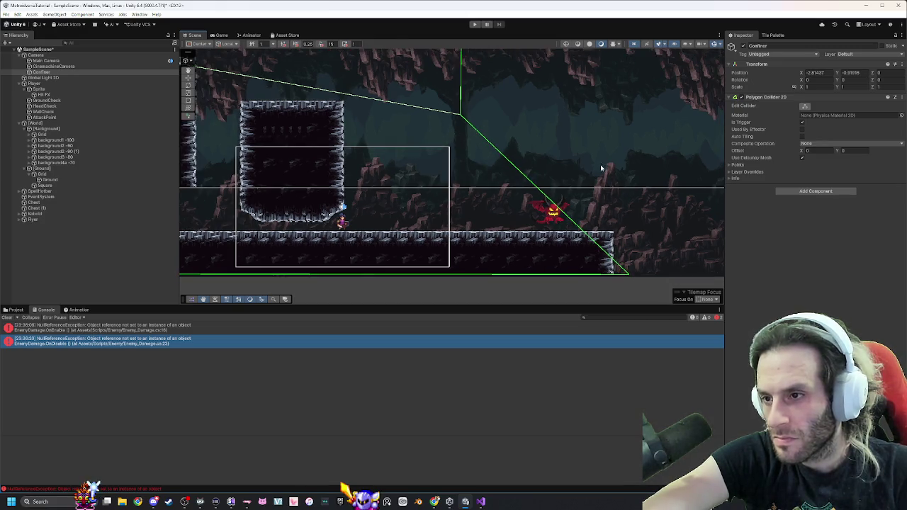
{"action": "scroll", "coordinate": [588, 173], "scroll_direction": "down", "scroll_amount": 3}
{"action": "left_click_drag", "start_coordinate": [564, 127], "coordinate": [615, 80]}
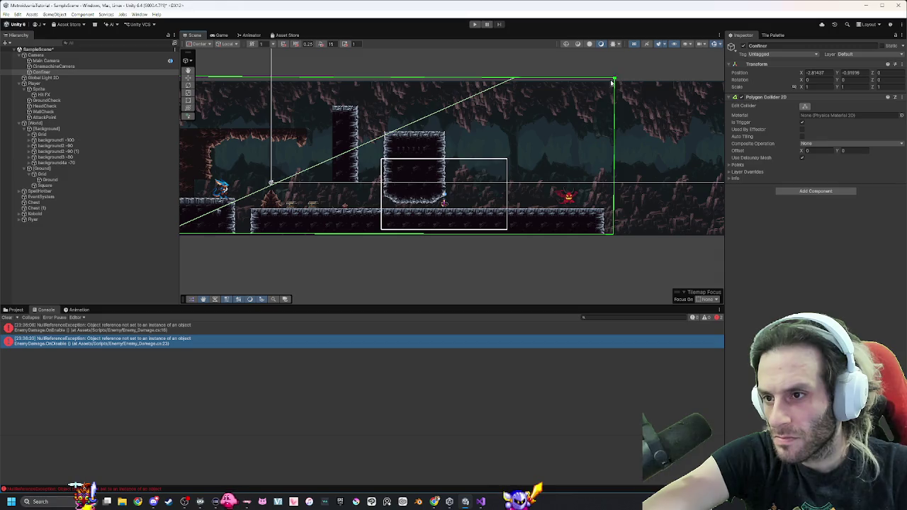
{"action": "left_click", "coordinate": [21, 56]}
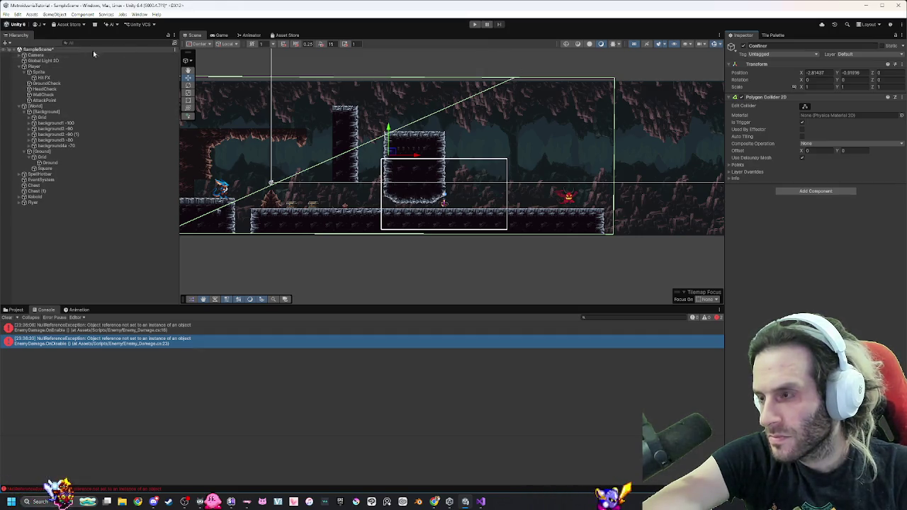
{"action": "key", "text": "ctrl+p"}
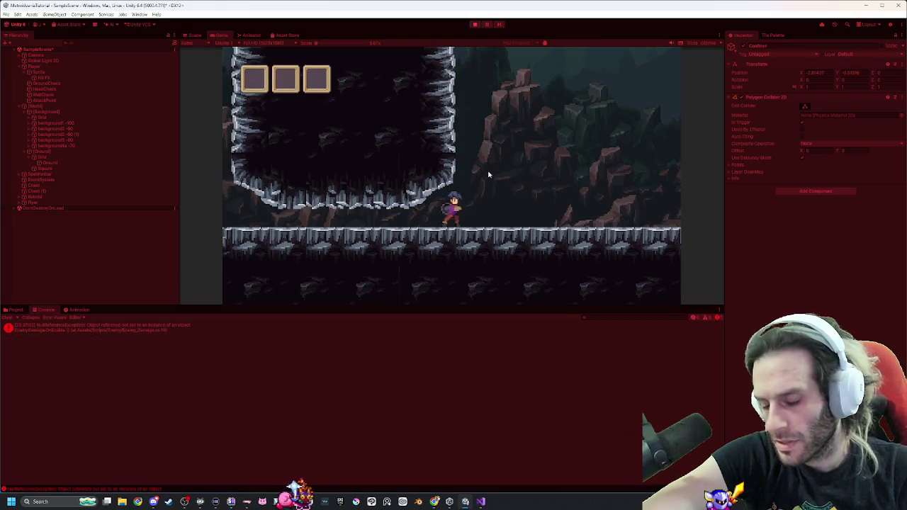
Walk to the red demon, attack it, and open the EnemyDamage error line in Visual Studio.
{"action": "key", "text": "d"}
{"action": "key", "text": "d"}
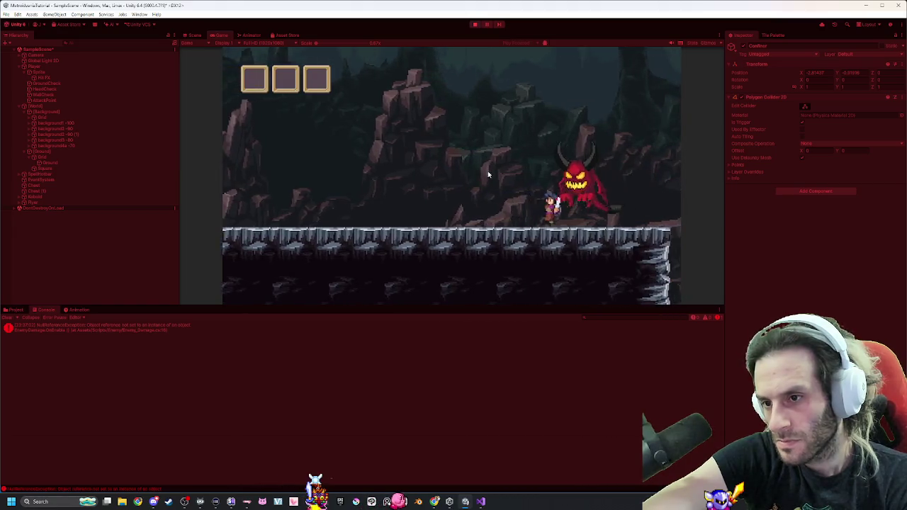
{"action": "left_click", "coordinate": [488, 171]}
{"action": "key", "text": "a"}
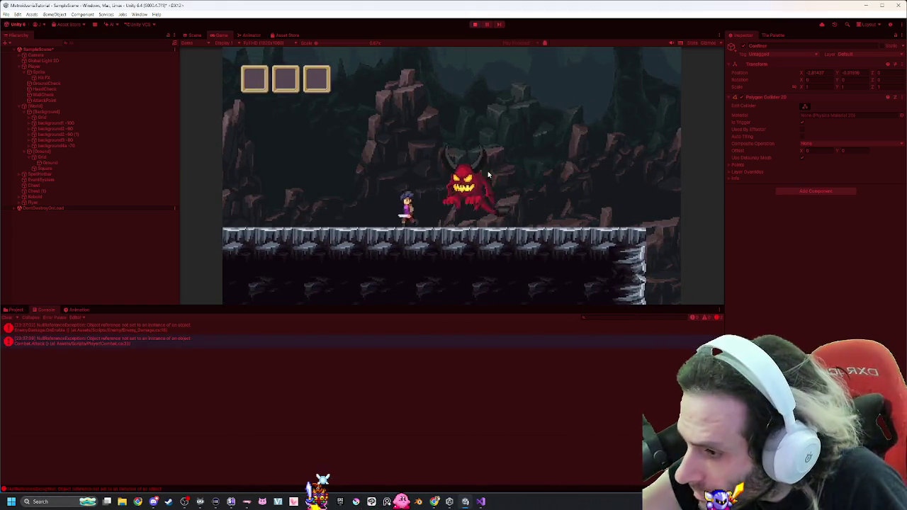
{"action": "key", "text": "a"}
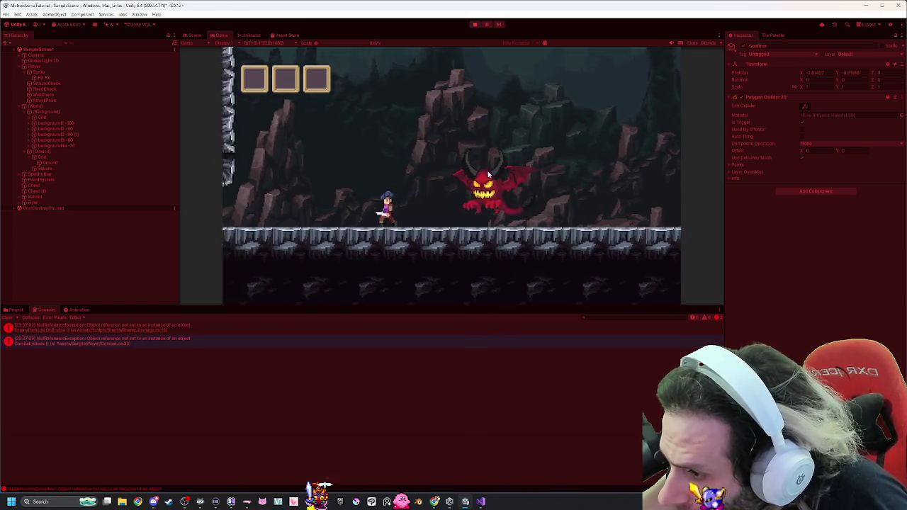
{"action": "key", "text": "a"}
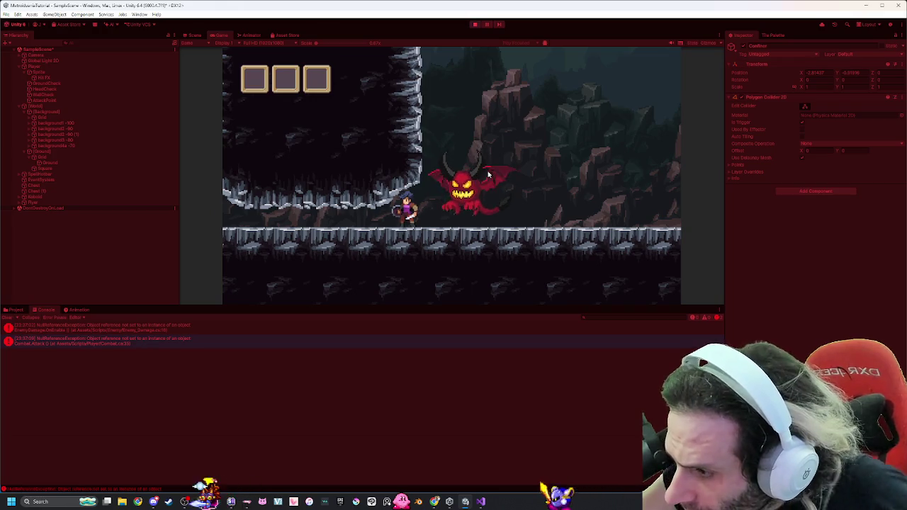
{"action": "double_click", "coordinate": [76, 332]}
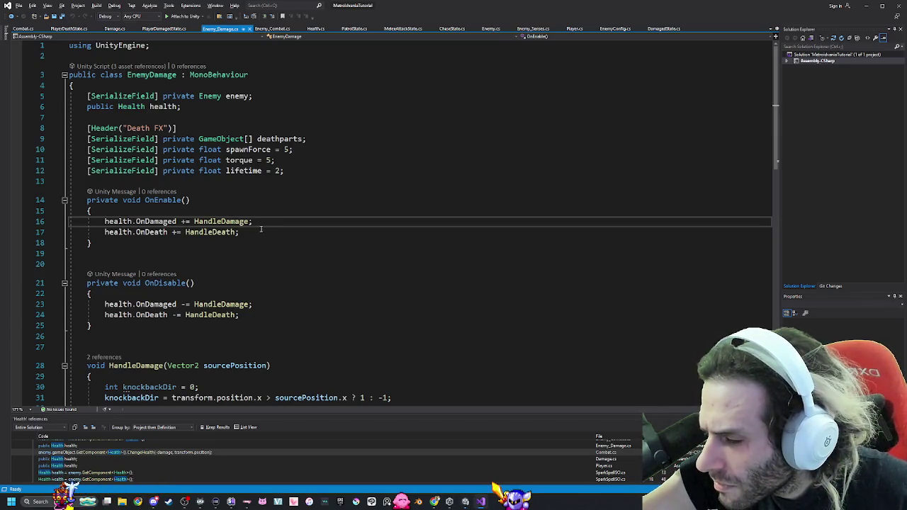
Review the Combat.cs script alongside the running game.
{"action": "key", "text": "alt+Tab"}
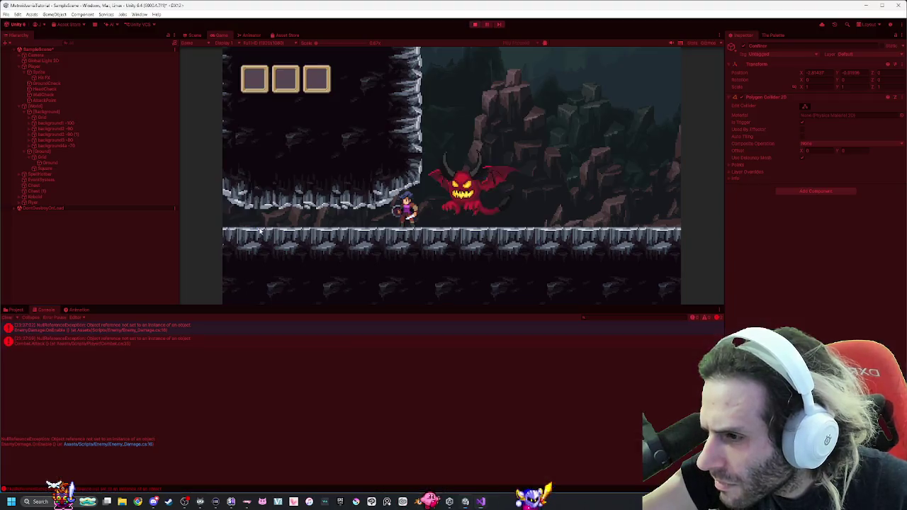
{"action": "key", "text": "alt+Tab"}
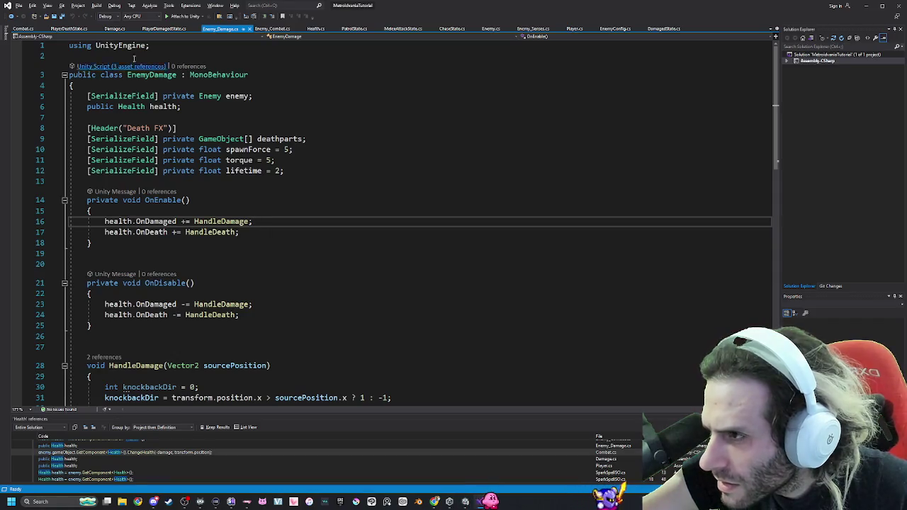
{"action": "left_click", "coordinate": [24, 29]}
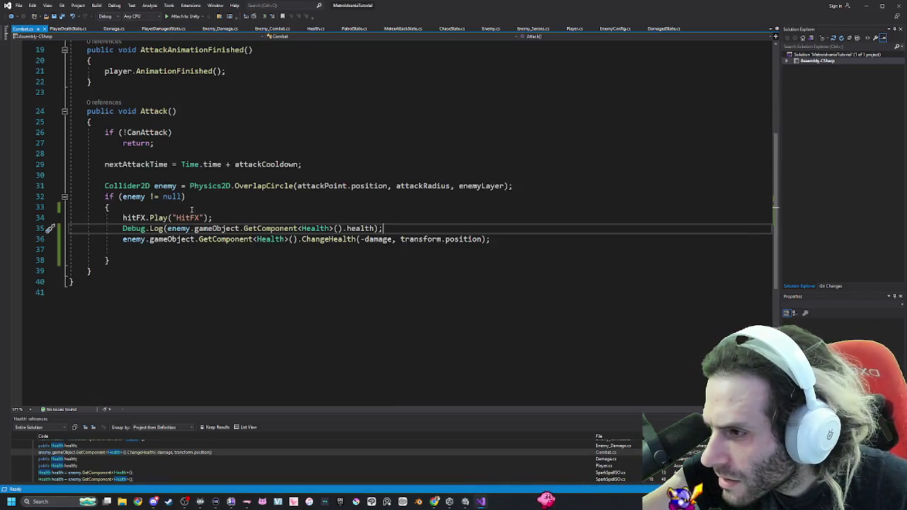
{"action": "scroll", "coordinate": [206, 227], "scroll_direction": "up", "scroll_amount": 5}
{"action": "scroll", "coordinate": [190, 166], "scroll_direction": "down", "scroll_amount": 2}
{"action": "key", "text": "alt+Tab"}
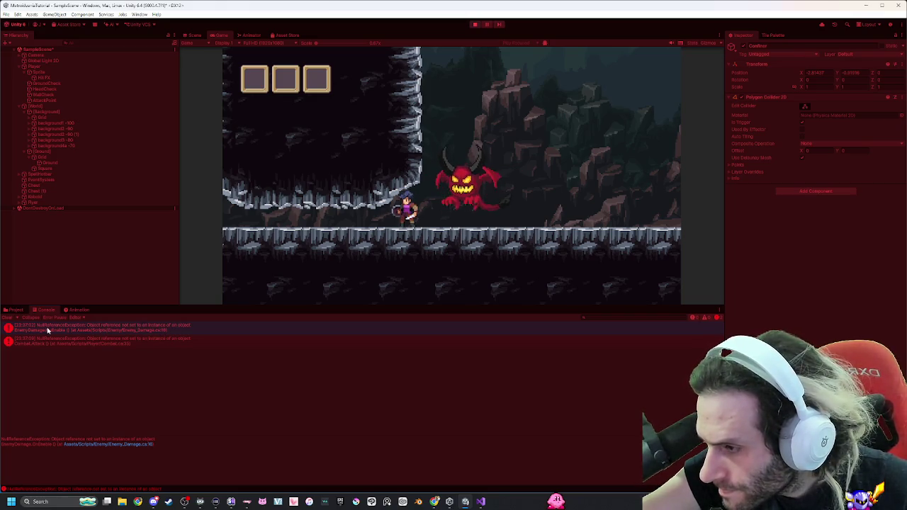
Open the Attack error's code line, compare with Enemy_Damage.cs, and return to the game.
{"action": "double_click", "coordinate": [92, 339]}
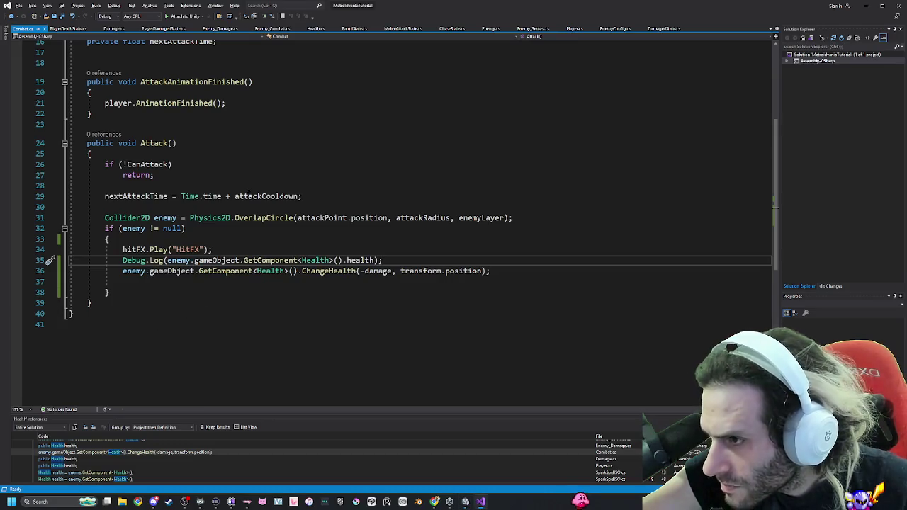
{"action": "scroll", "coordinate": [250, 197], "scroll_direction": "up", "scroll_amount": 6}
{"action": "scroll", "coordinate": [250, 197], "scroll_direction": "down", "scroll_amount": 7}
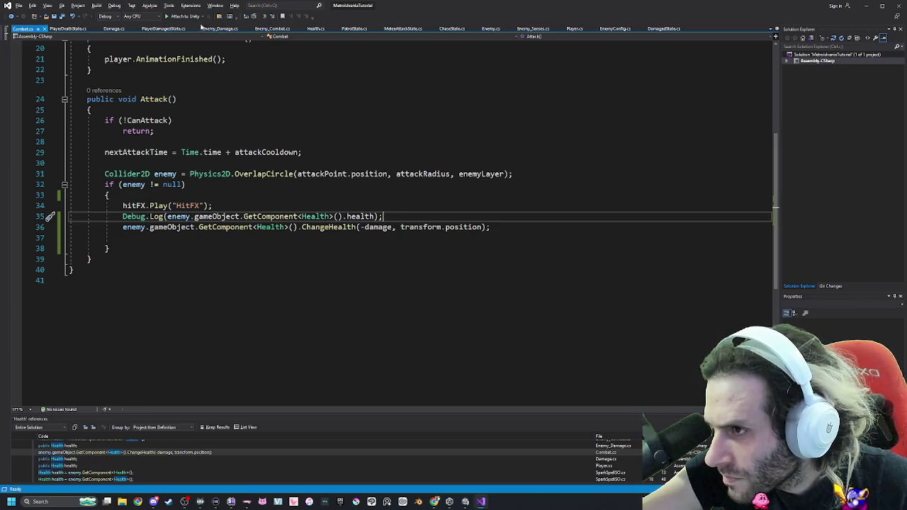
{"action": "left_click", "coordinate": [221, 29]}
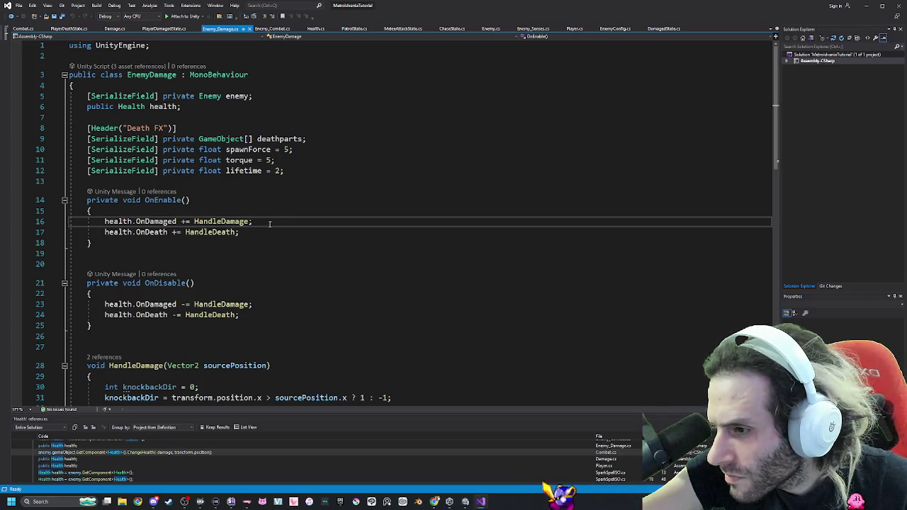
{"action": "left_click", "coordinate": [24, 30]}
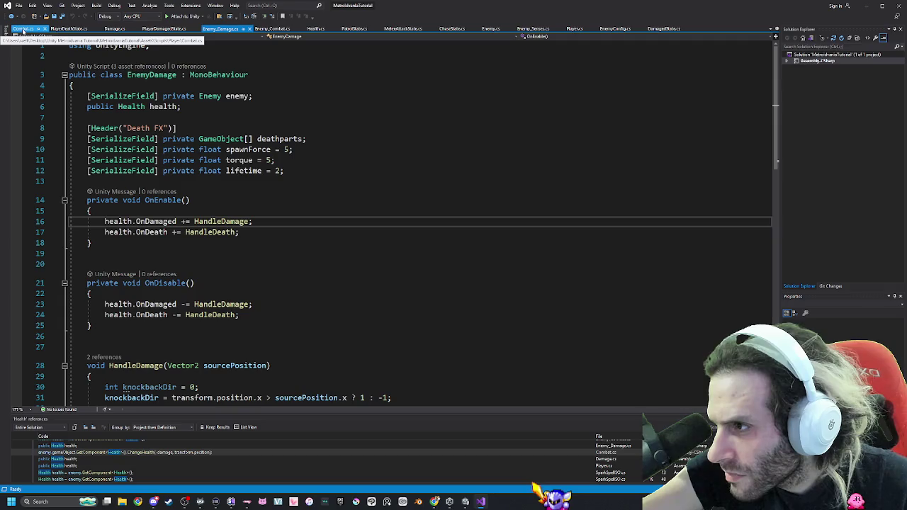
{"action": "key", "text": "alt+Tab"}
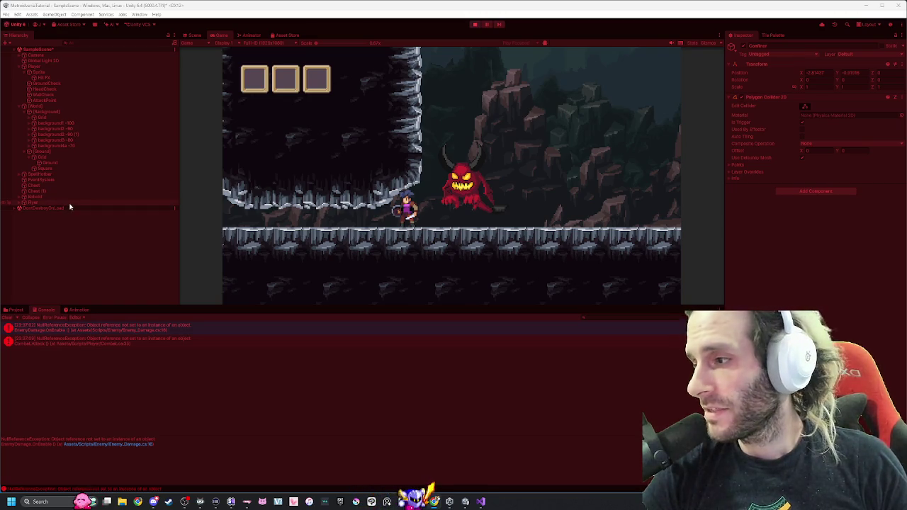
Move the Flyer to the lower left and place a duplicated Kobold (1) inside the white box.
{"action": "left_click", "coordinate": [475, 24]}
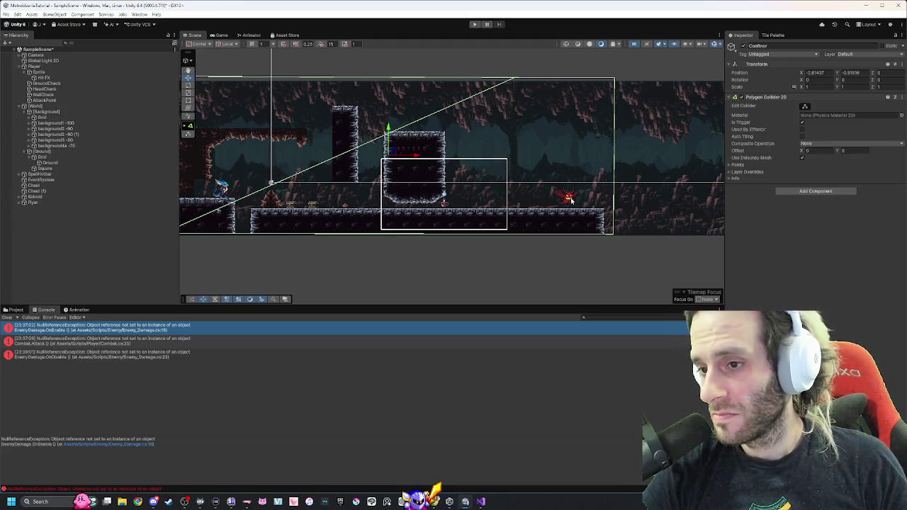
{"action": "mouse_move", "coordinate": [572, 201]}
{"action": "left_mouse_down"}
{"action": "mouse_move", "coordinate": [243, 197]}
{"action": "mouse_move", "coordinate": [241, 214]}
{"action": "left_mouse_up"}
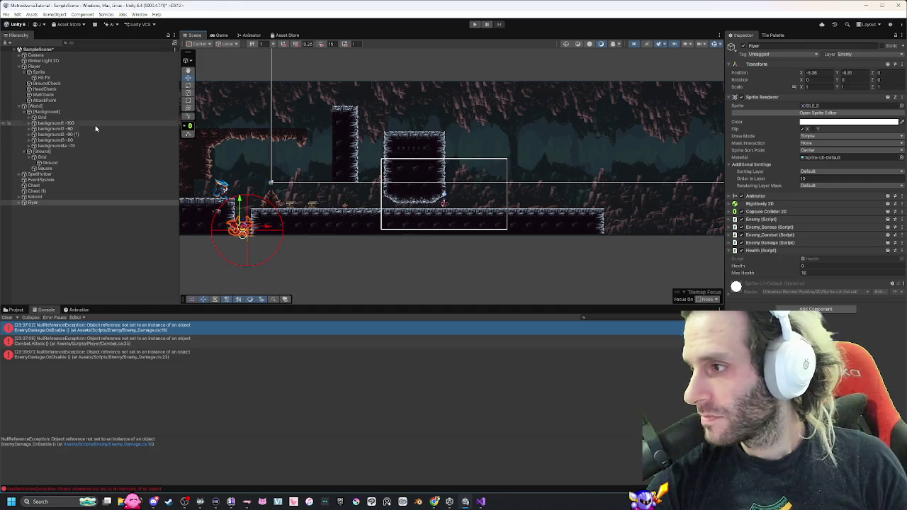
{"action": "left_click", "coordinate": [57, 196]}
{"action": "key", "text": "ctrl+d"}
{"action": "left_click_drag", "start_coordinate": [31, 205], "coordinate": [31, 212]}
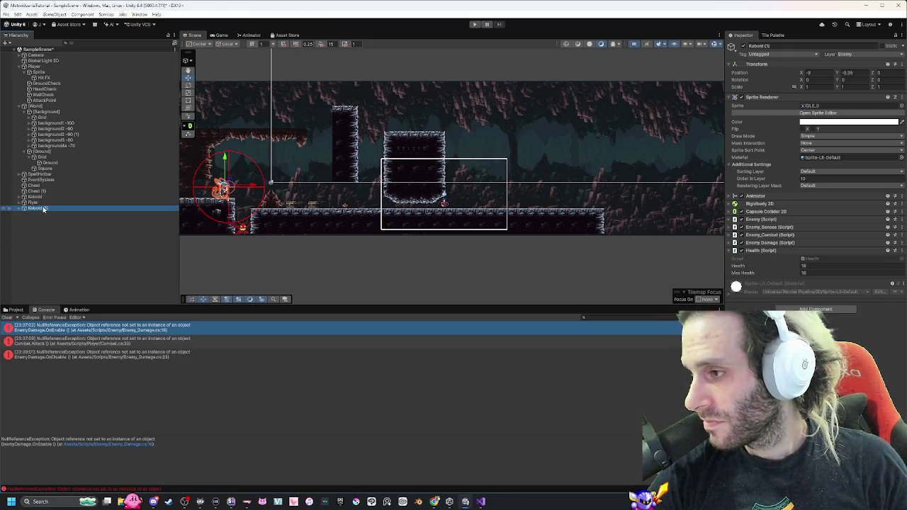
{"action": "mouse_move", "coordinate": [235, 188]}
{"action": "left_mouse_down"}
{"action": "mouse_move", "coordinate": [507, 197]}
{"action": "mouse_move", "coordinate": [482, 183]}
{"action": "left_mouse_up"}
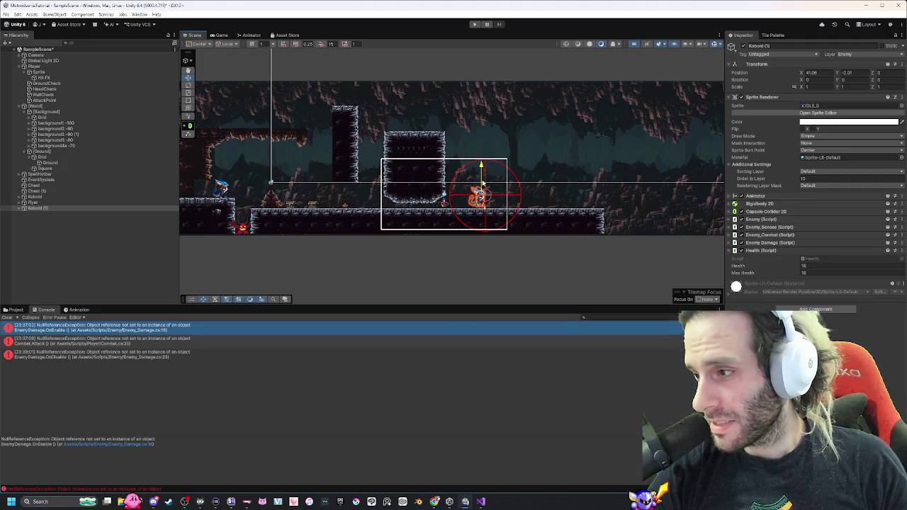
{"action": "left_click_drag", "start_coordinate": [482, 183], "coordinate": [482, 181]}
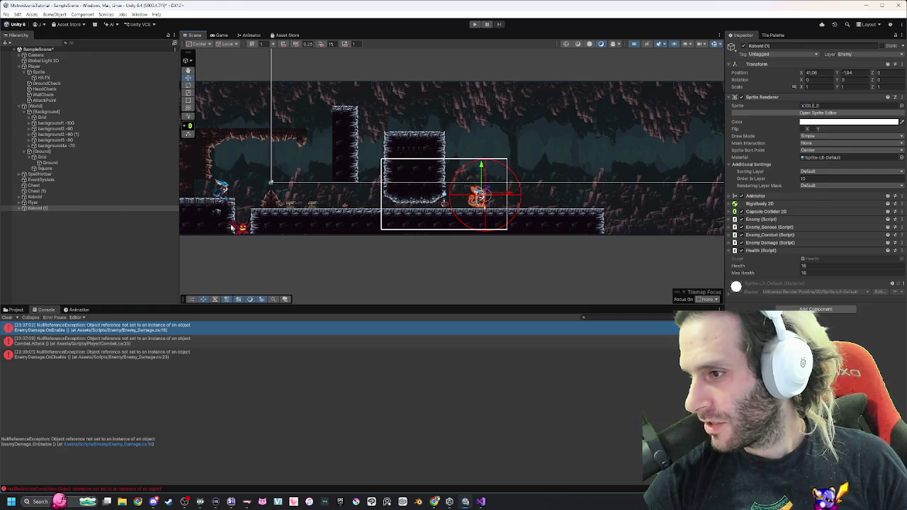
Expand Flyer and Kobold (1), then remove Kobold (1)'s old child points.
{"action": "left_click", "coordinate": [23, 204]}
{"action": "left_click", "coordinate": [24, 242]}
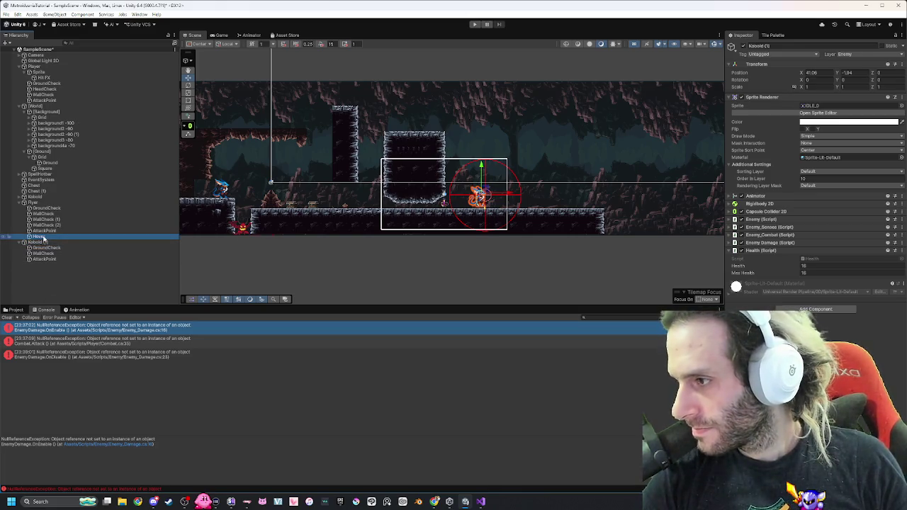
{"action": "left_click", "coordinate": [42, 236]}
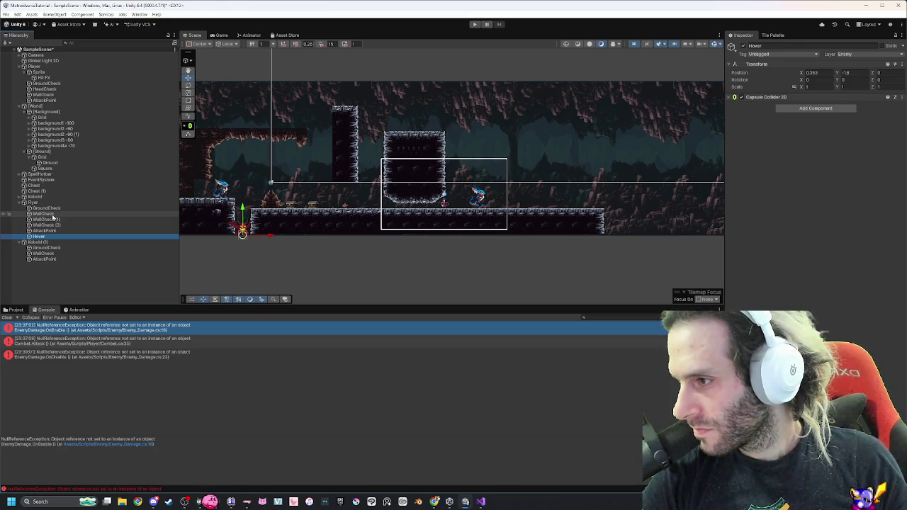
{"action": "left_click", "coordinate": [52, 216], "text": "shift"}
{"action": "left_click", "coordinate": [40, 209], "text": "shift"}
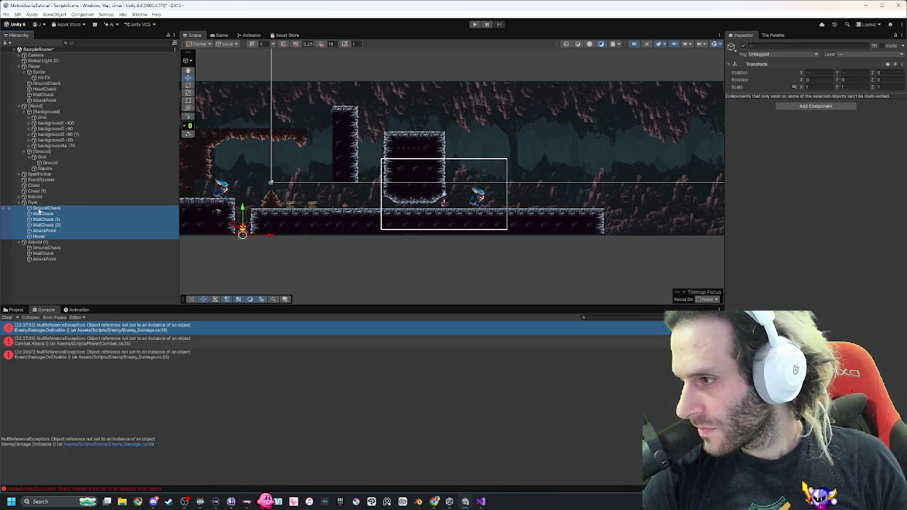
{"action": "left_click", "coordinate": [54, 247]}
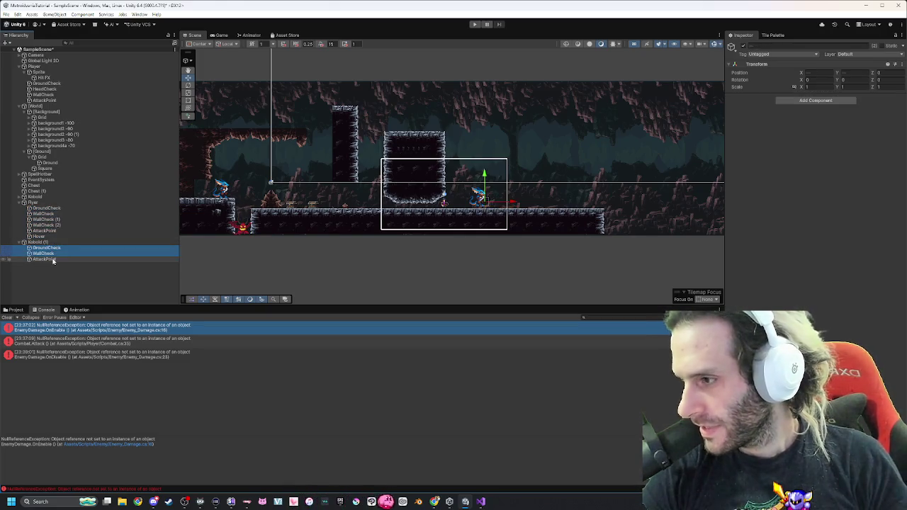
{"action": "key", "text": "ctrl+z"}
Duplicate the Flyer's GroundCheck through Hover children and parent the copies to Kobold (1).
{"action": "left_click", "coordinate": [53, 209]}
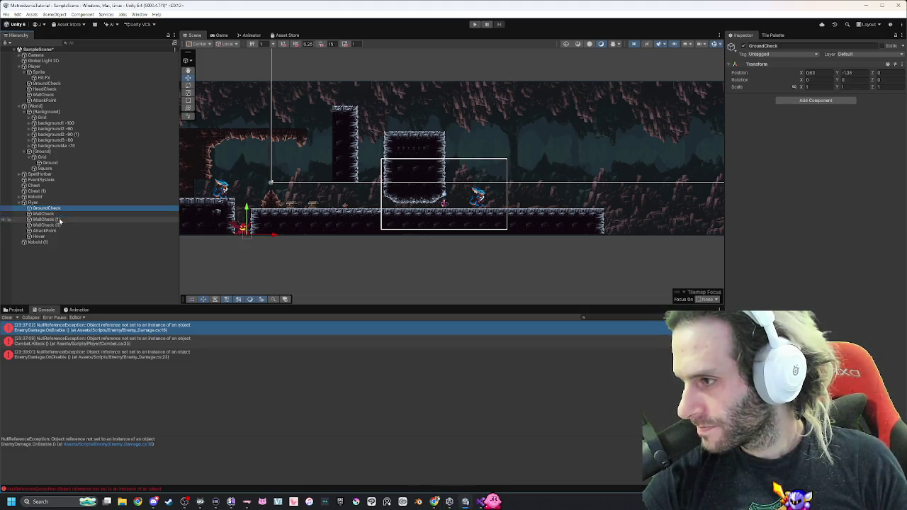
{"action": "left_click", "coordinate": [56, 237], "text": "shift"}
{"action": "key", "text": "ctrl+d"}
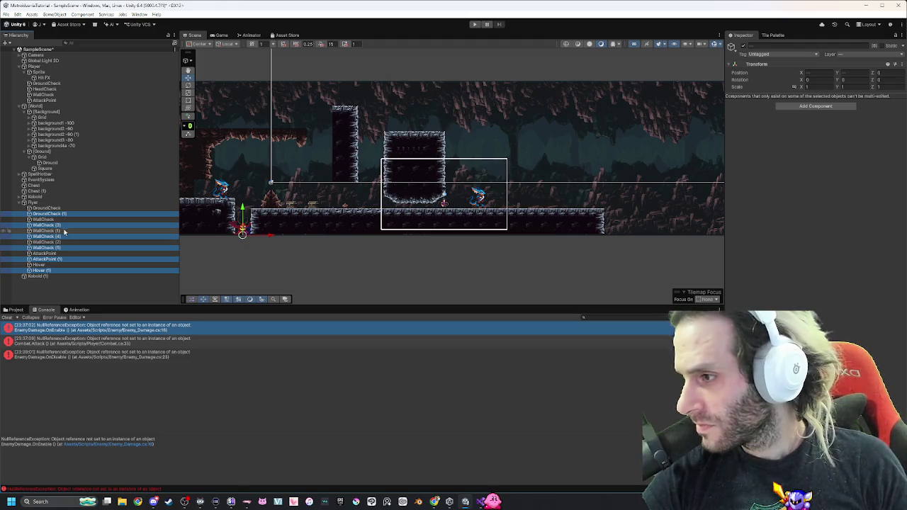
{"action": "left_click_drag", "start_coordinate": [64, 217], "coordinate": [45, 277]}
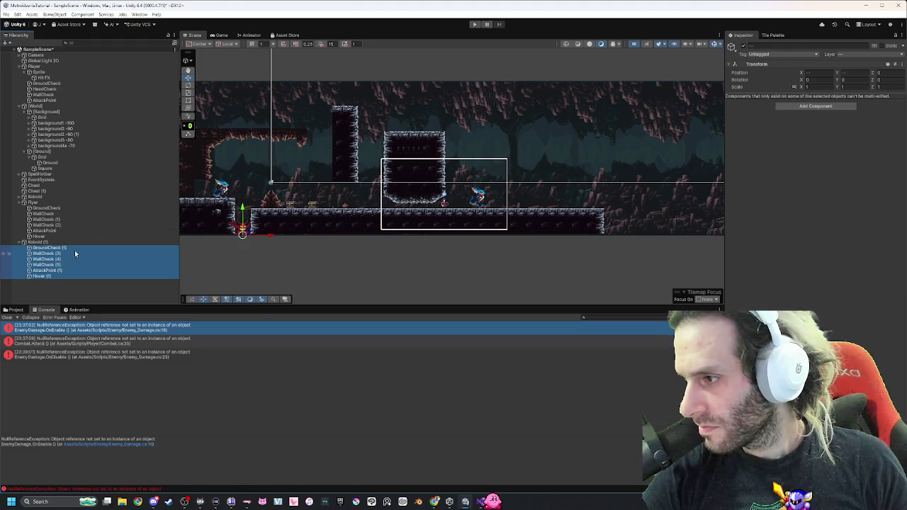
Check each copied point, then move them all right onto Kobold (1).
{"action": "left_click", "coordinate": [61, 249]}
{"action": "left_click", "coordinate": [61, 254]}
{"action": "left_click", "coordinate": [61, 260]}
{"action": "left_click", "coordinate": [61, 265]}
{"action": "left_click", "coordinate": [61, 270]}
{"action": "left_click", "coordinate": [61, 276]}
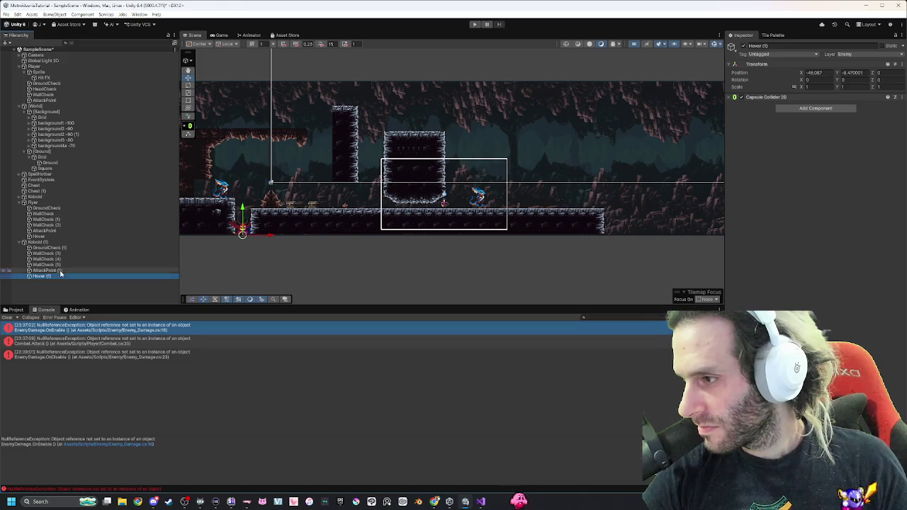
{"action": "left_click", "coordinate": [59, 248], "text": "shift"}
{"action": "left_click_drag", "start_coordinate": [248, 239], "coordinate": [502, 241]}
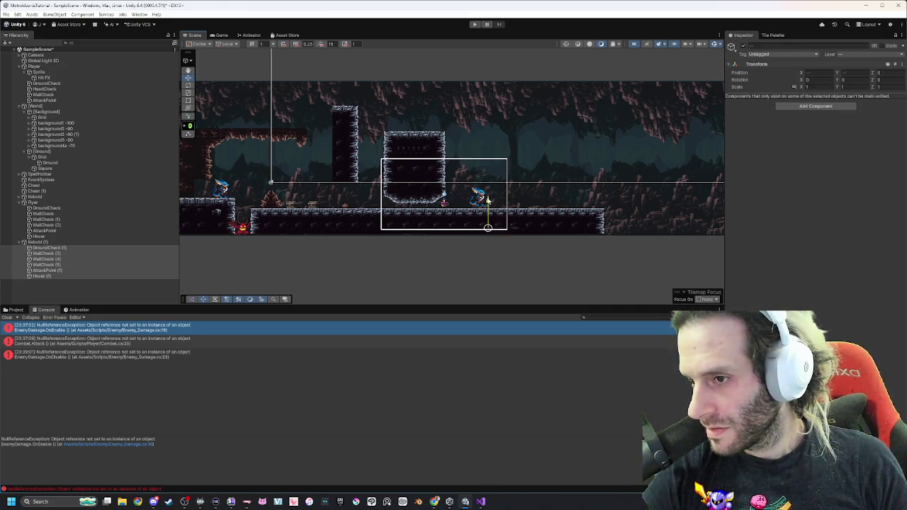
{"action": "left_click", "coordinate": [37, 242]}
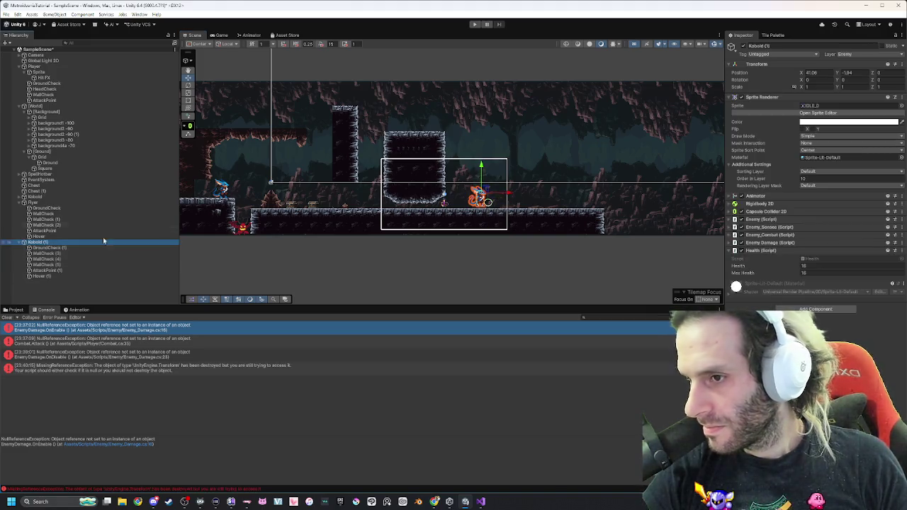
Nudge Kobold (1) right, then delete it with its children and undo the deletion.
{"action": "scroll", "coordinate": [489, 191], "scroll_direction": "up", "scroll_amount": 6}
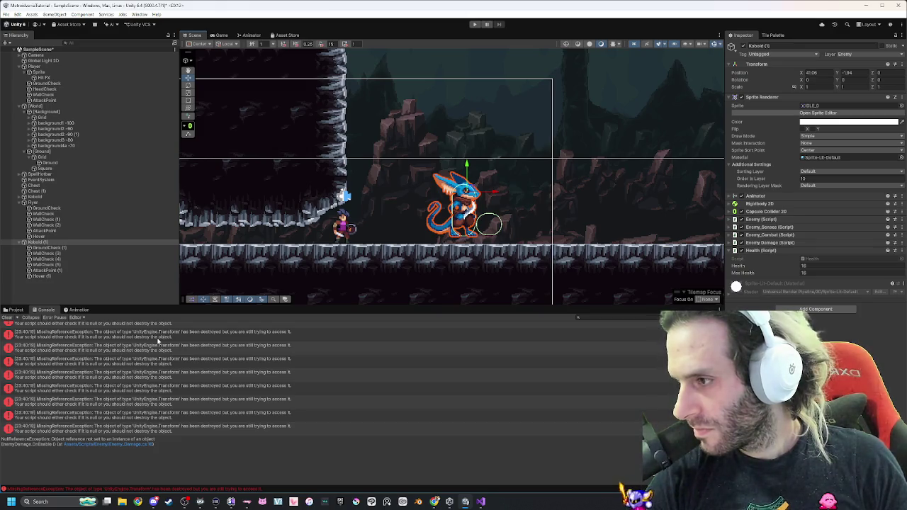
{"action": "key", "text": "alt+Tab"}
{"action": "key", "text": "Escape"}
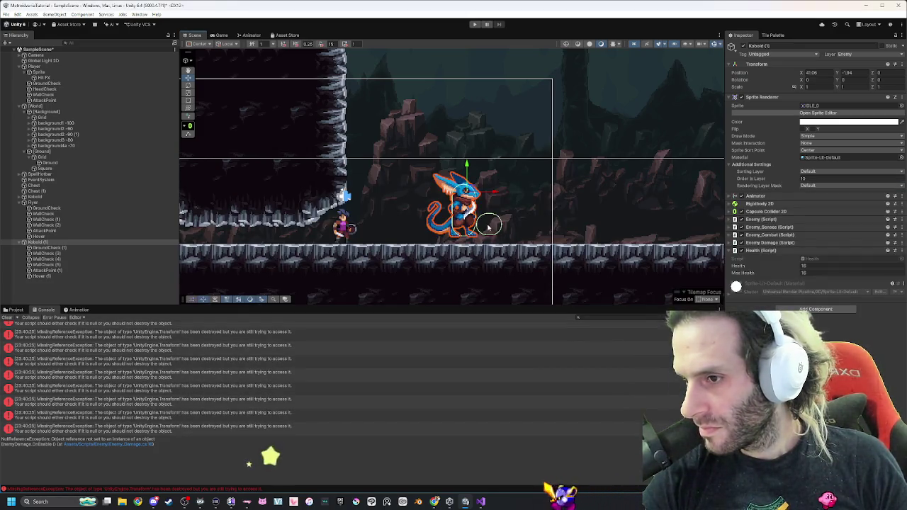
{"action": "left_click_drag", "start_coordinate": [489, 192], "coordinate": [506, 192]}
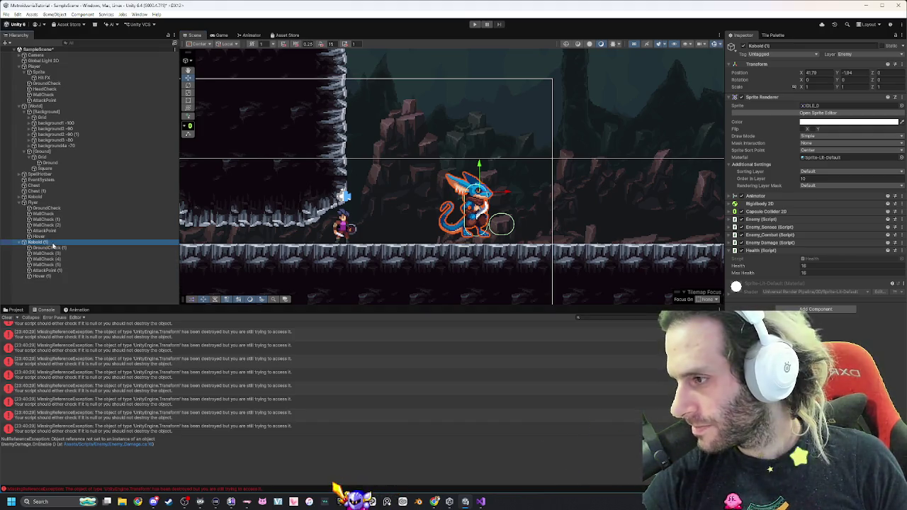
{"action": "left_click", "coordinate": [49, 275], "text": "shift"}
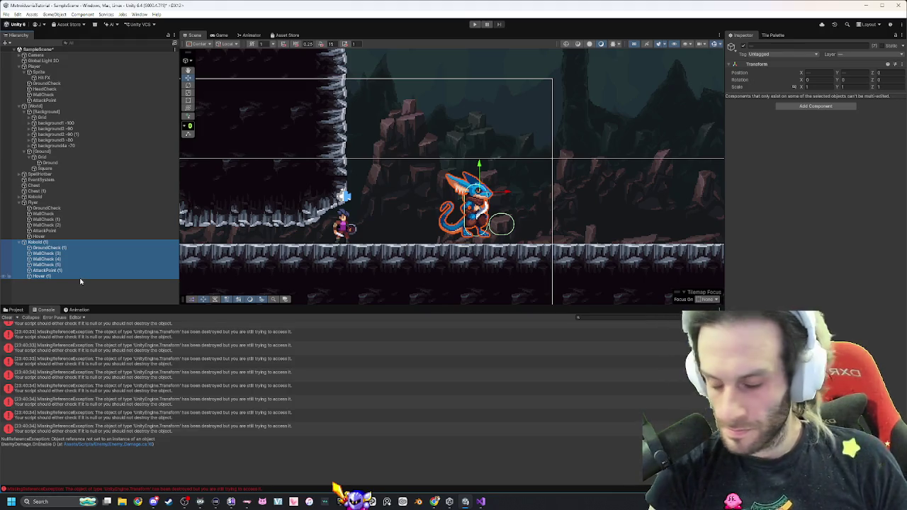
{"action": "key", "text": "Delete"}
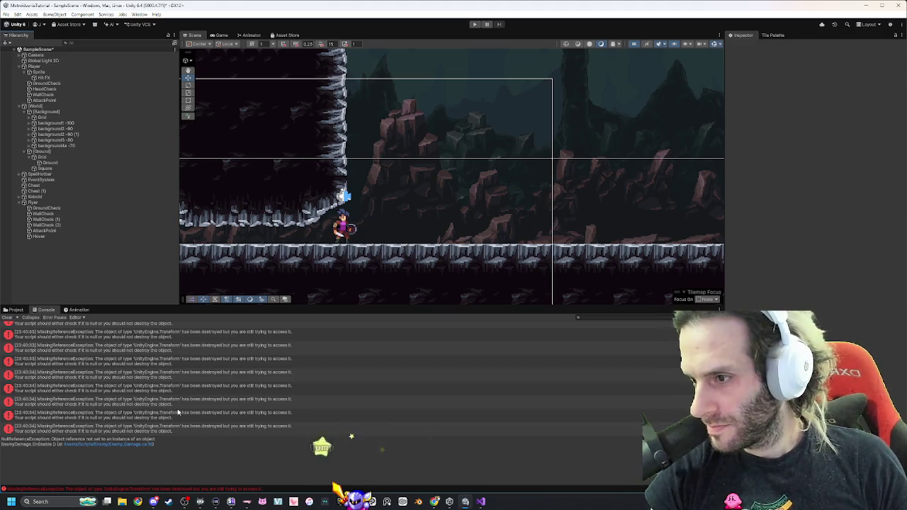
{"action": "key", "text": "ctrl+z"}
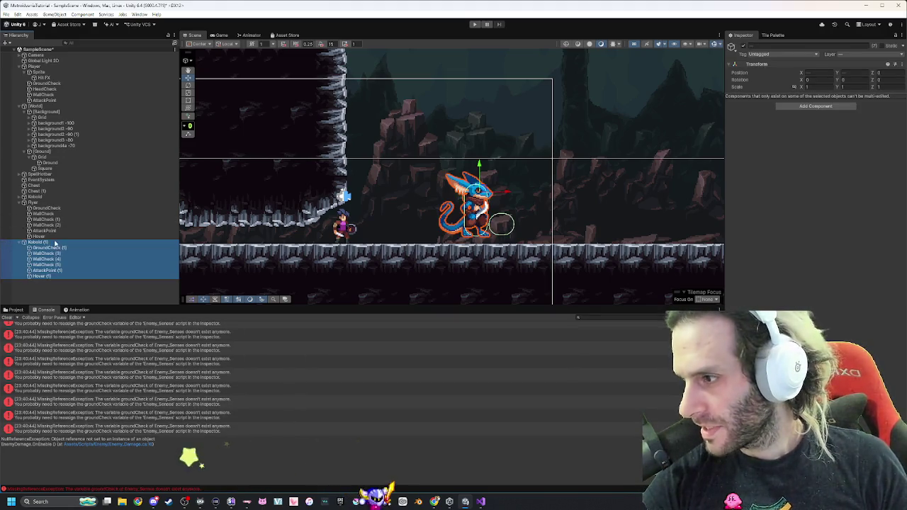
Show Kobold (1)'s Enemy_Senses fields and select the copied WallCheck (3) through (5).
{"action": "left_click", "coordinate": [55, 243]}
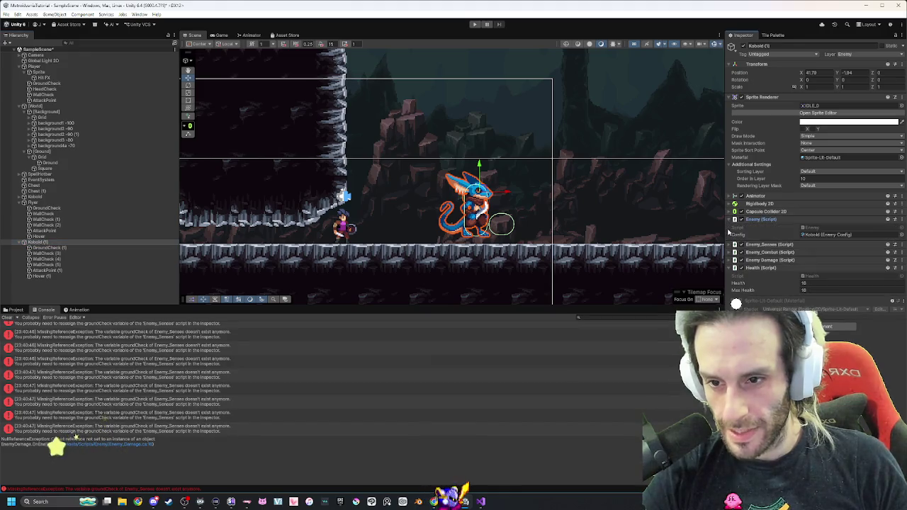
{"action": "left_click", "coordinate": [737, 245]}
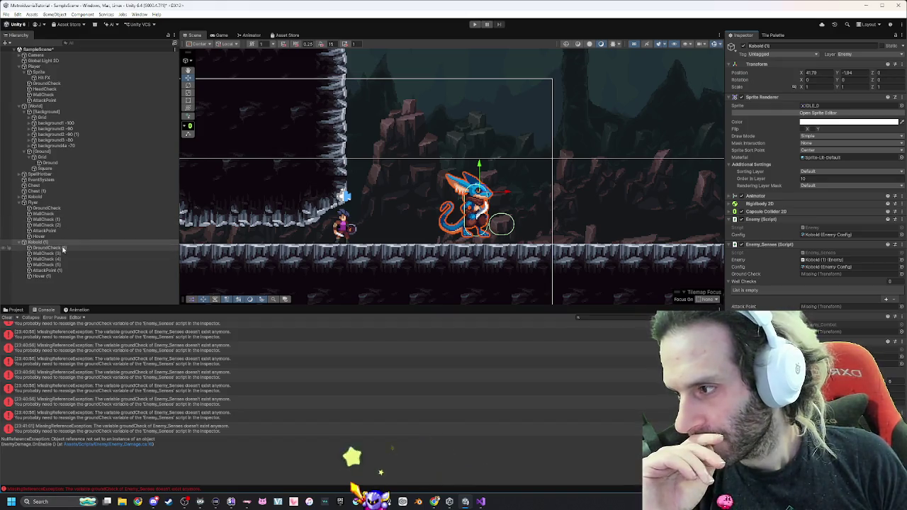
{"action": "left_click", "coordinate": [63, 249]}
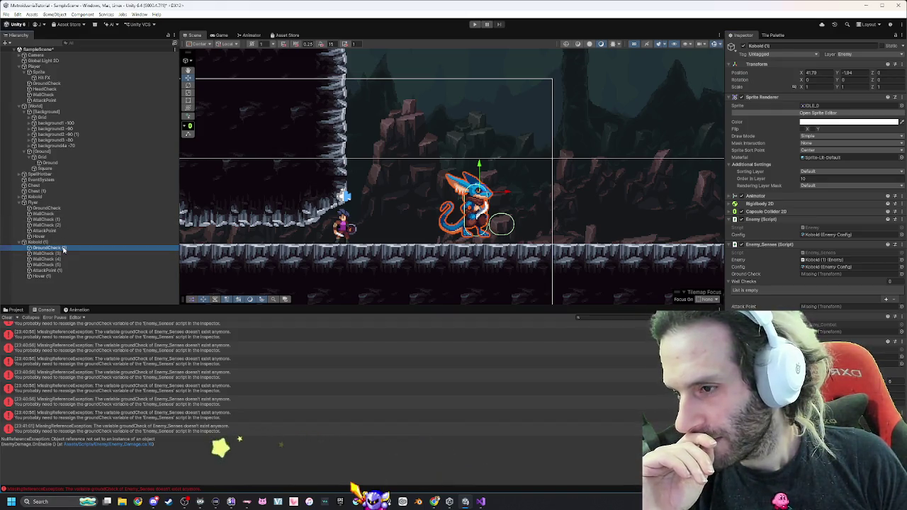
{"action": "left_click", "coordinate": [51, 243]}
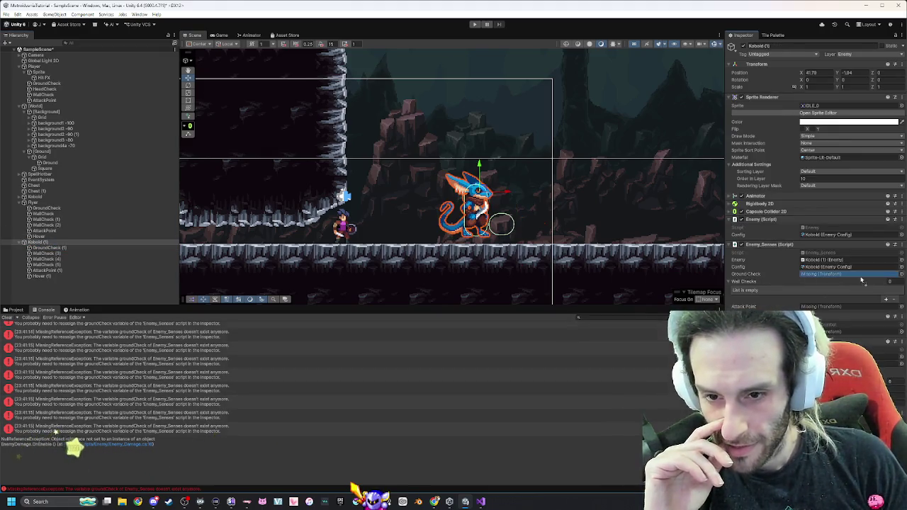
{"action": "left_click", "coordinate": [62, 253]}
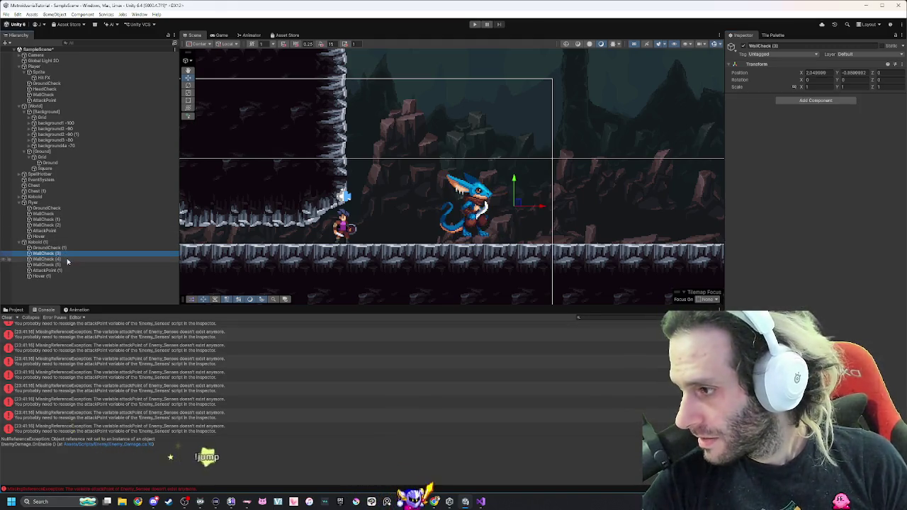
{"action": "left_click", "coordinate": [64, 264], "text": "shift"}
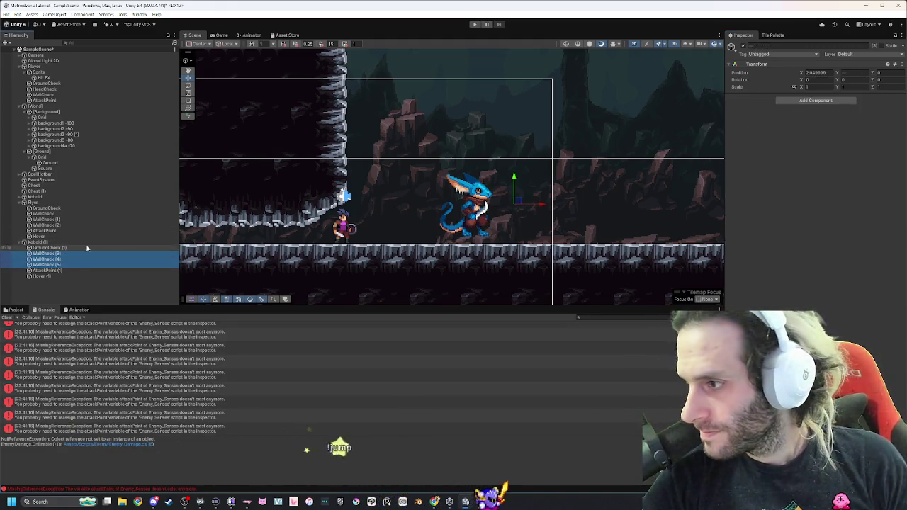
{"action": "left_click", "coordinate": [70, 241]}
{"action": "left_click", "coordinate": [63, 253]}
{"action": "left_click", "coordinate": [63, 264], "text": "shift"}
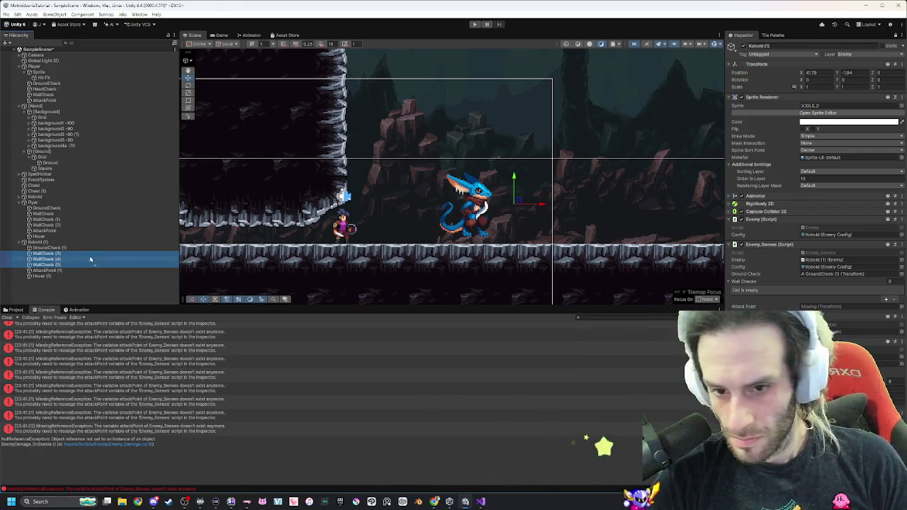
Assign WallCheck (3), (4), (5) to Wall Checks and try AttackPoint (1) as attack point.
{"action": "left_click_drag", "start_coordinate": [64, 267], "coordinate": [751, 302]}
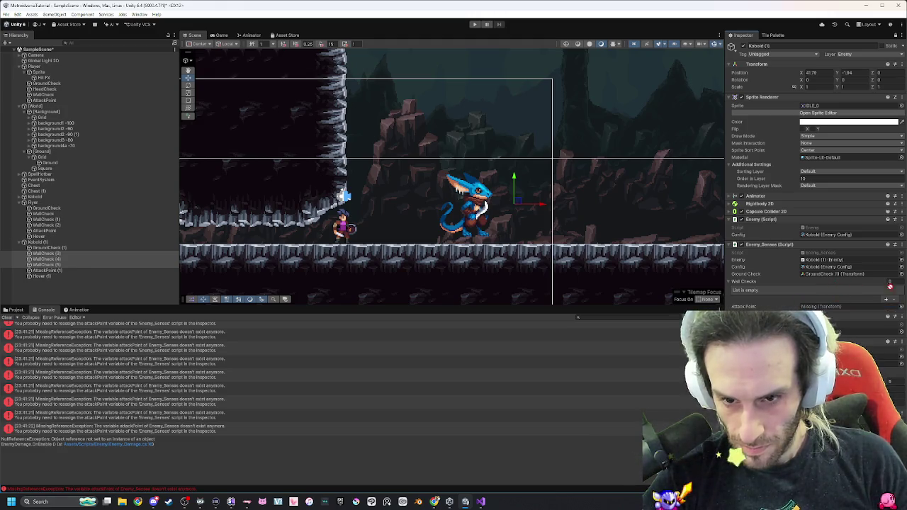
{"action": "left_click_drag", "start_coordinate": [856, 284], "coordinate": [839, 284]}
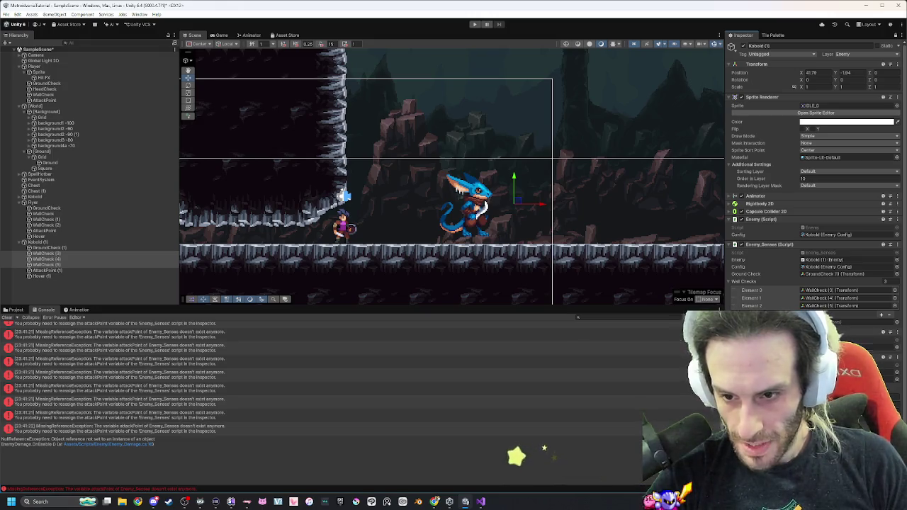
{"action": "mouse_move", "coordinate": [88, 268]}
{"action": "left_mouse_down"}
{"action": "mouse_move", "coordinate": [845, 324]}
{"action": "mouse_move", "coordinate": [544, 188]}
{"action": "left_mouse_up"}
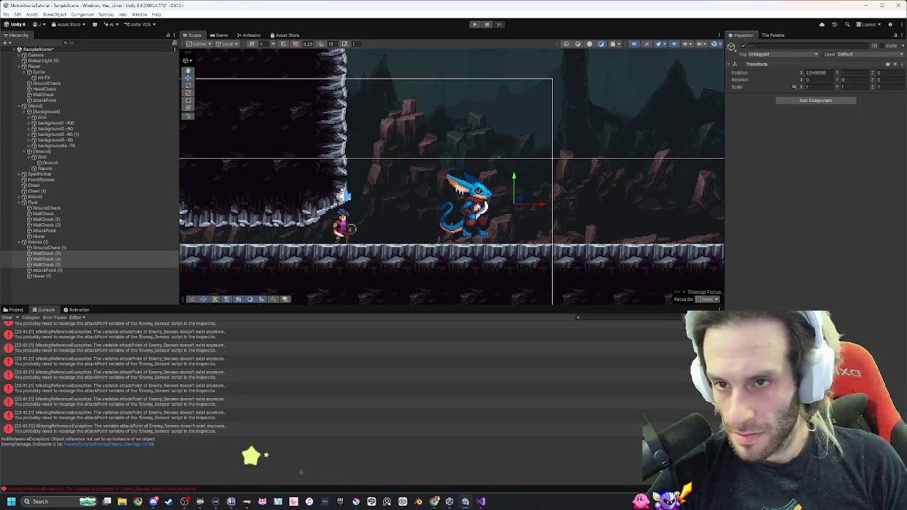
{"action": "left_click", "coordinate": [41, 243]}
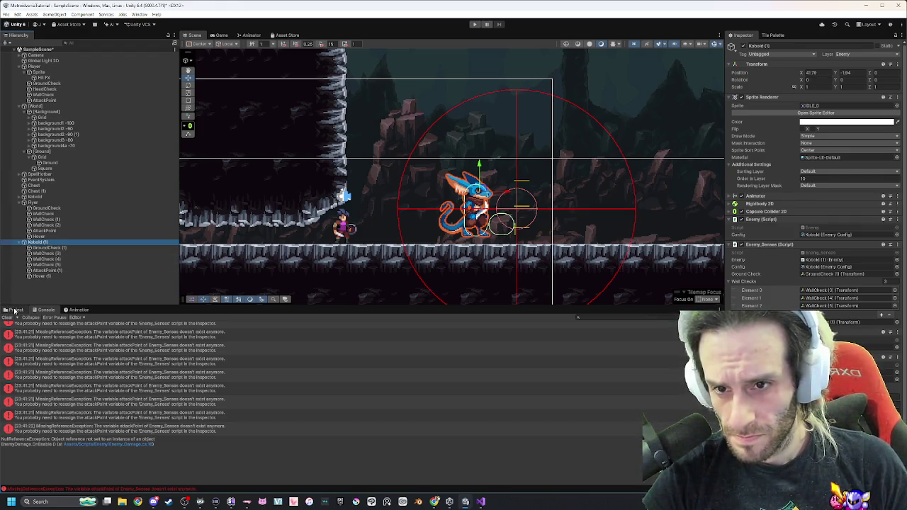
Rename the copied Kobold (1) object to Flyer v2.
{"action": "left_click", "coordinate": [727, 196]}
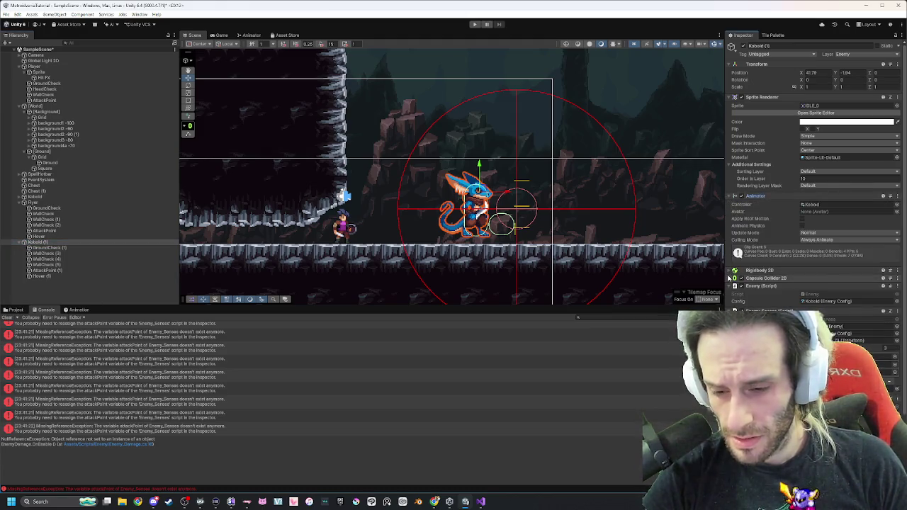
{"action": "scroll", "coordinate": [728, 278], "scroll_direction": "down", "scroll_amount": 3}
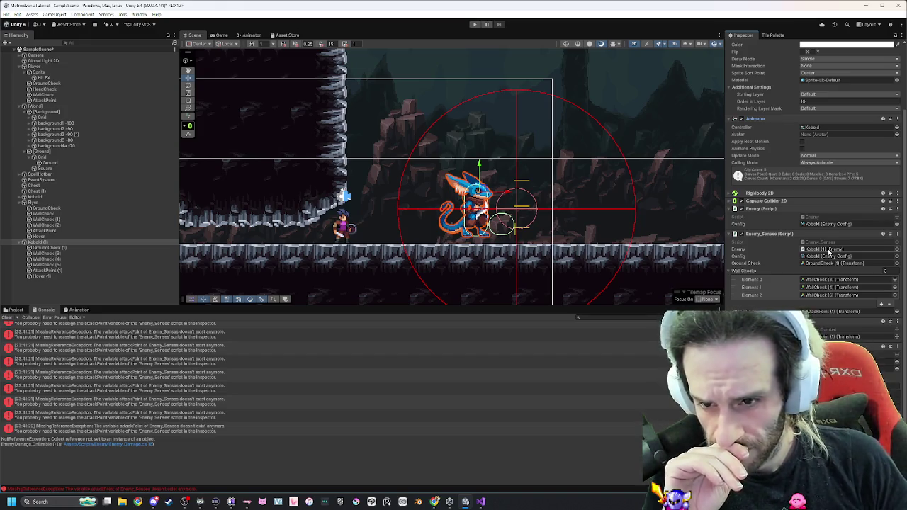
{"action": "left_click", "coordinate": [61, 244]}
{"action": "type", "text": "Flyer v2"}
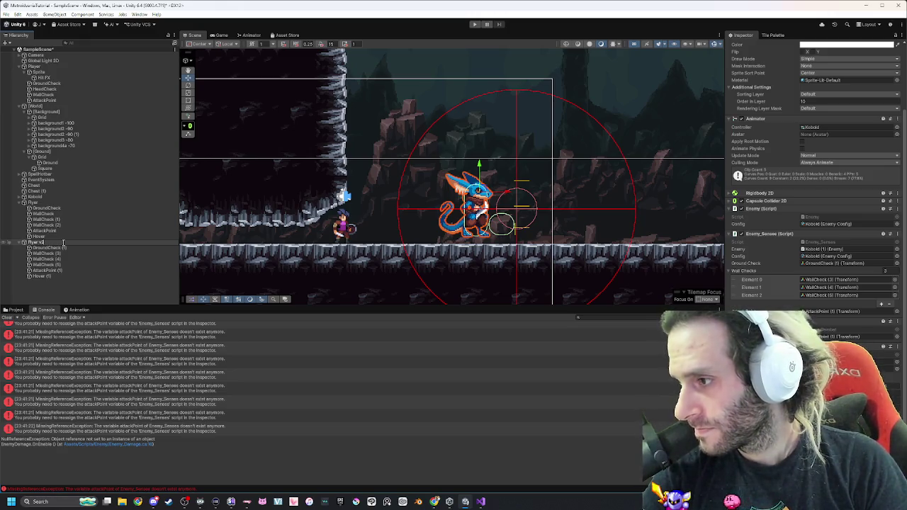
{"action": "type", "text": "2"}
{"action": "key", "text": "Return"}
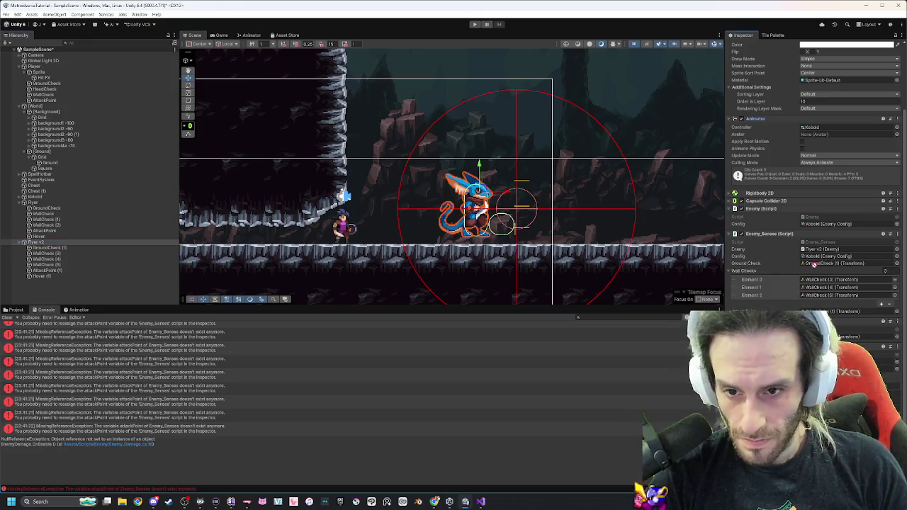
Point the Enemy_Senses Enemy field back at Flyer v2's own Enemy component.
{"action": "left_click", "coordinate": [853, 251]}
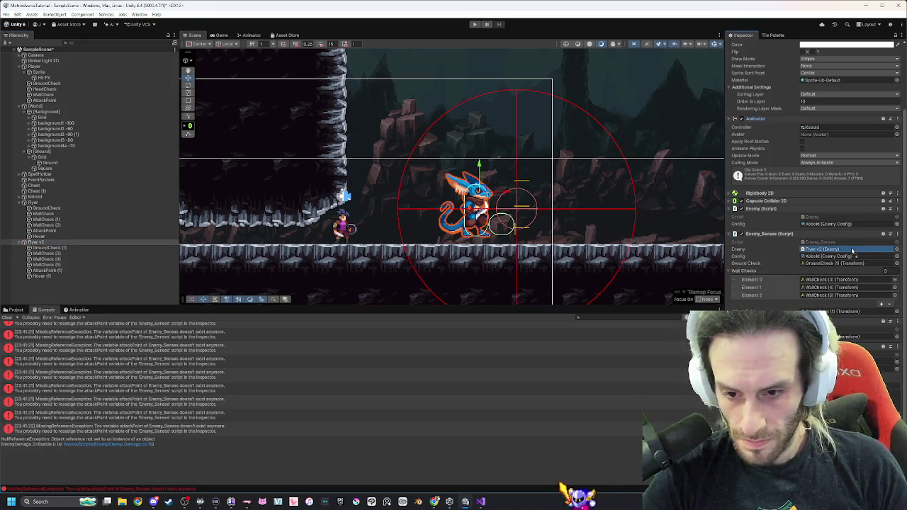
{"action": "left_click", "coordinate": [118, 244]}
{"action": "left_click", "coordinate": [830, 250]}
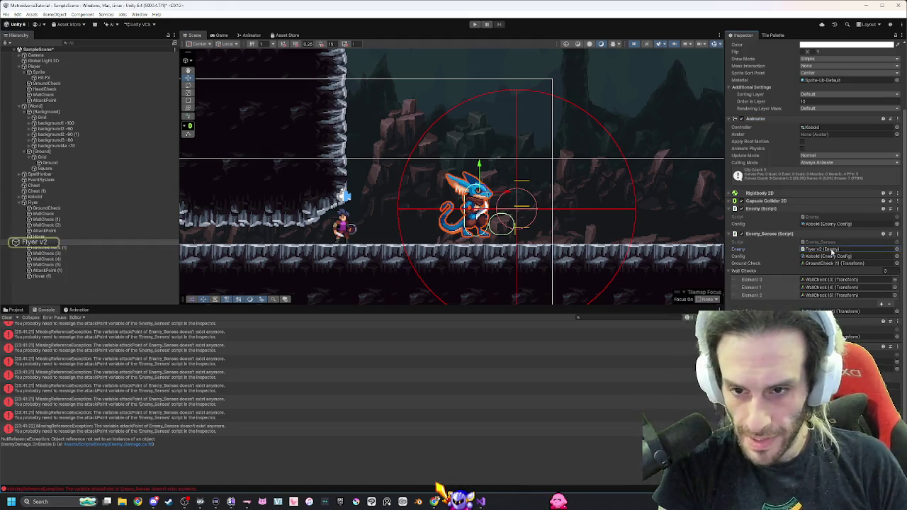
{"action": "key", "text": "Delete"}
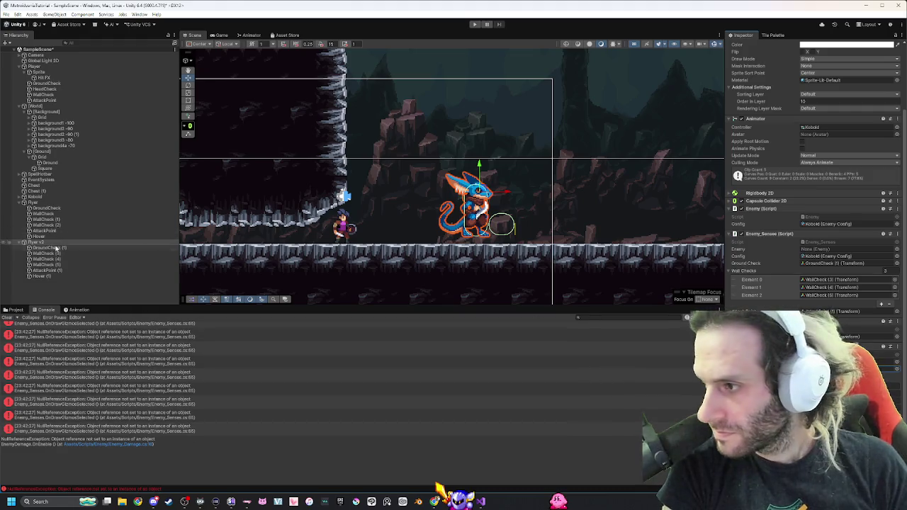
{"action": "left_click_drag", "start_coordinate": [42, 241], "coordinate": [831, 249]}
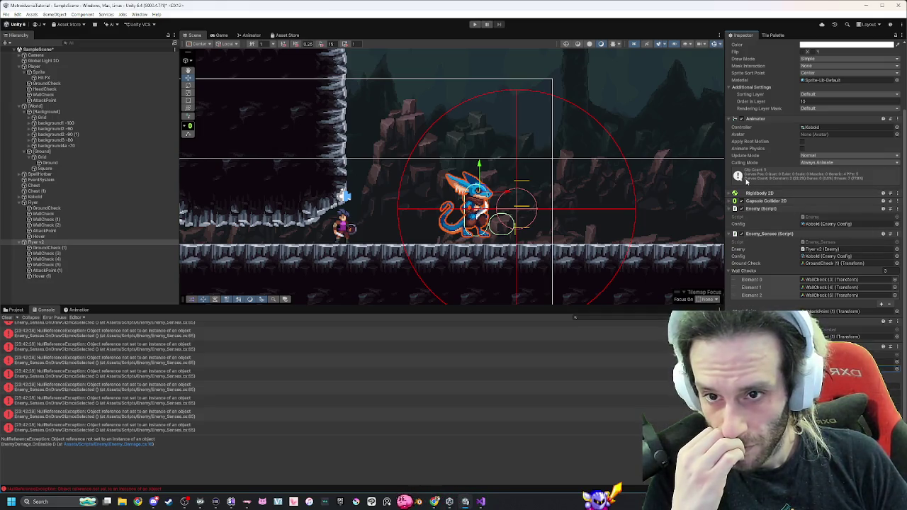
{"action": "left_click", "coordinate": [14, 310]}
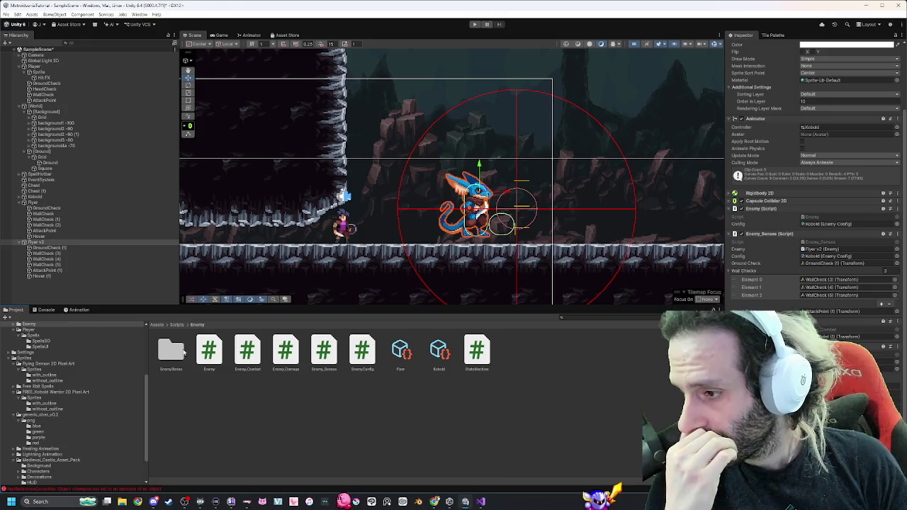
Assign the Flyer animator controller to Flyer v2's Animator Controller field.
{"action": "scroll", "coordinate": [61, 404], "scroll_direction": "up", "scroll_amount": 5}
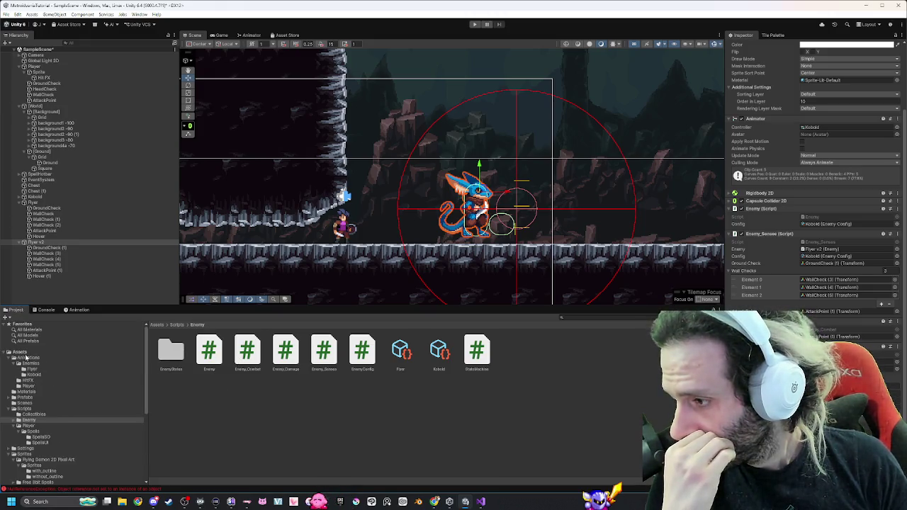
{"action": "left_click", "coordinate": [26, 359]}
{"action": "double_click", "coordinate": [177, 359]}
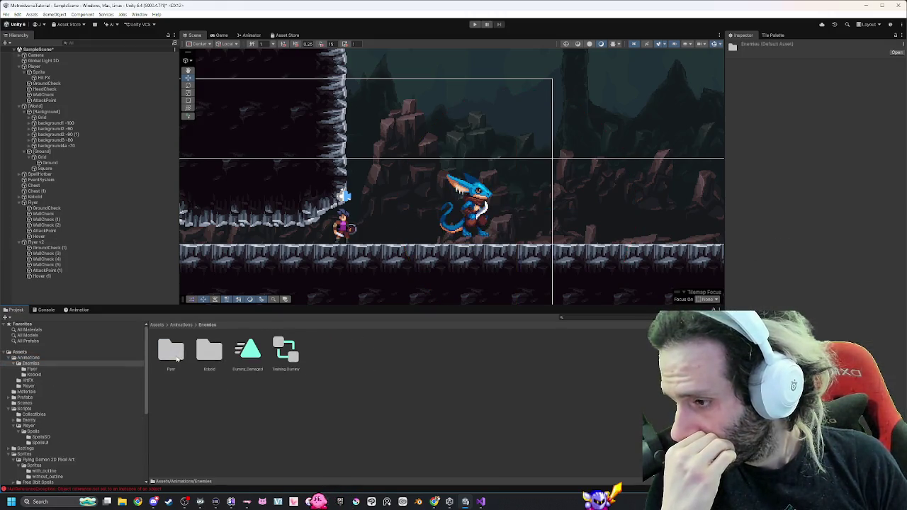
{"action": "double_click", "coordinate": [161, 350]}
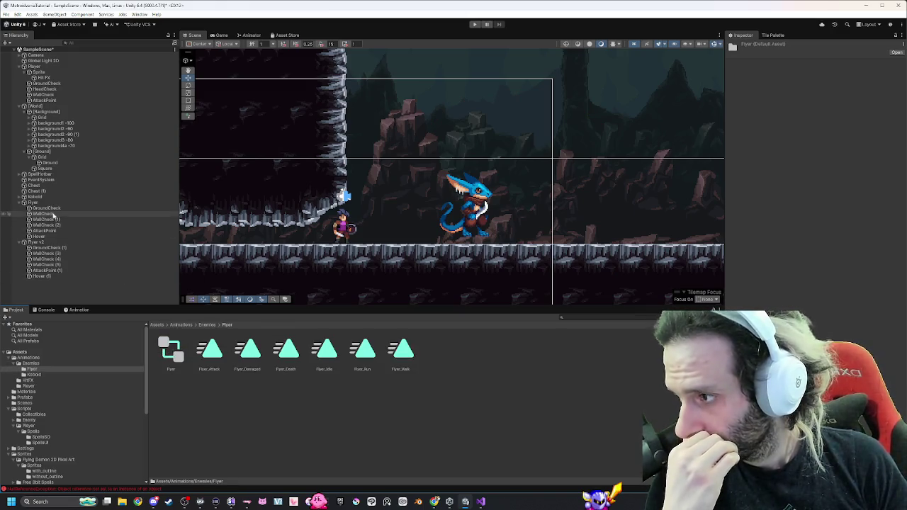
{"action": "left_click", "coordinate": [33, 203]}
{"action": "left_click", "coordinate": [35, 243]}
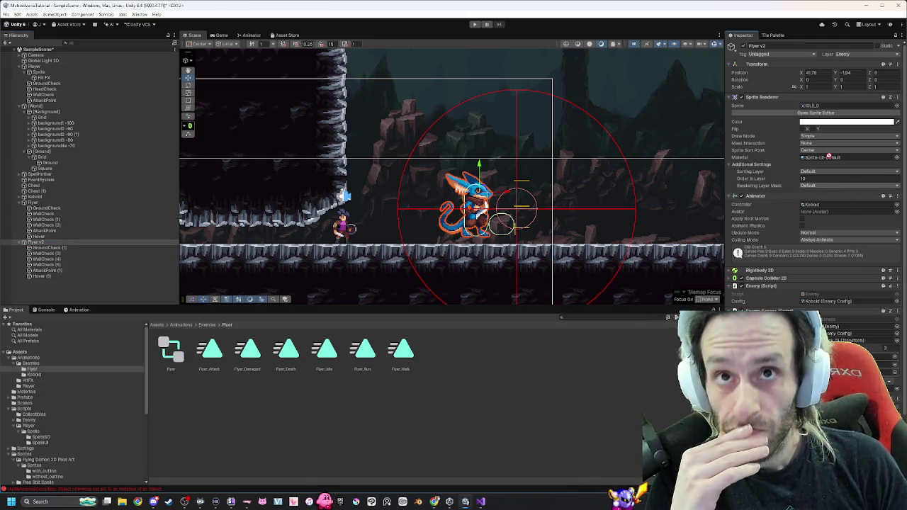
{"action": "left_click_drag", "start_coordinate": [825, 190], "coordinate": [815, 206]}
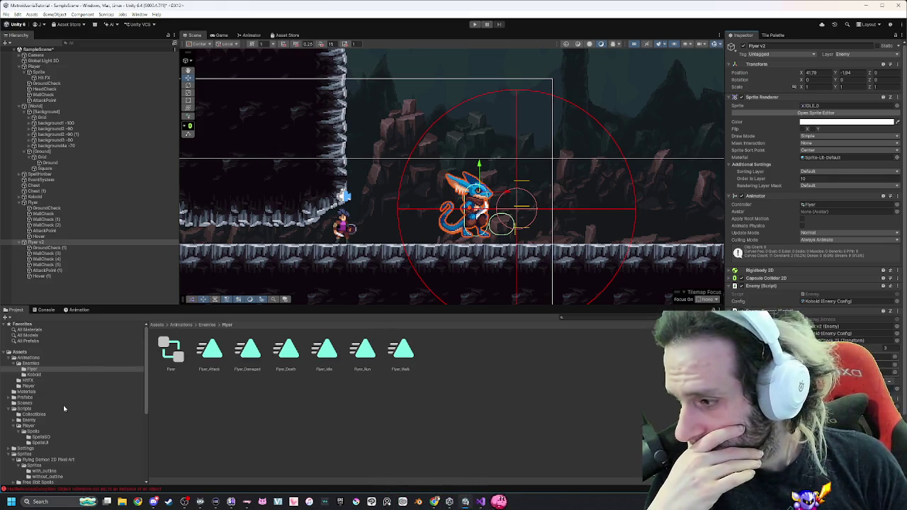
Set Flyer v2's sprite to the Flying Demon without_outline IDLE_0 frame.
{"action": "scroll", "coordinate": [64, 409], "scroll_direction": "down", "scroll_amount": 3}
{"action": "scroll", "coordinate": [58, 458], "scroll_direction": "down", "scroll_amount": 2}
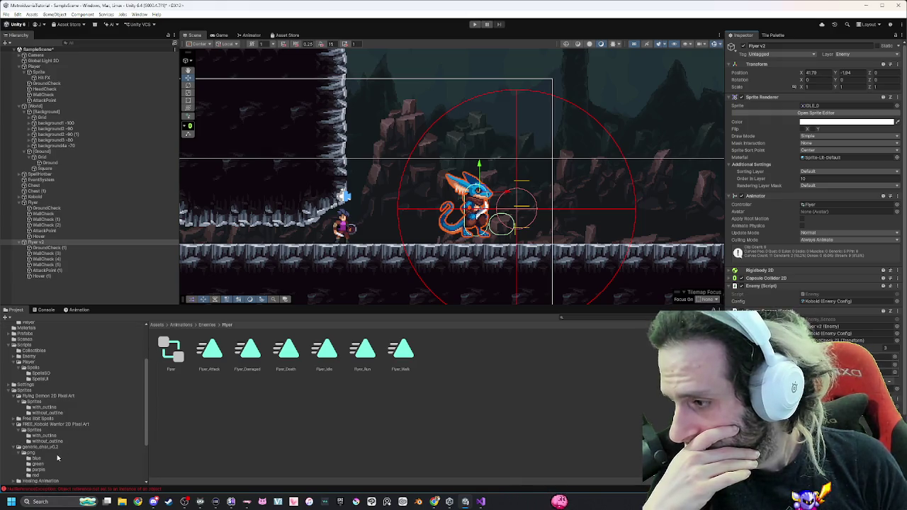
{"action": "left_click", "coordinate": [47, 413]}
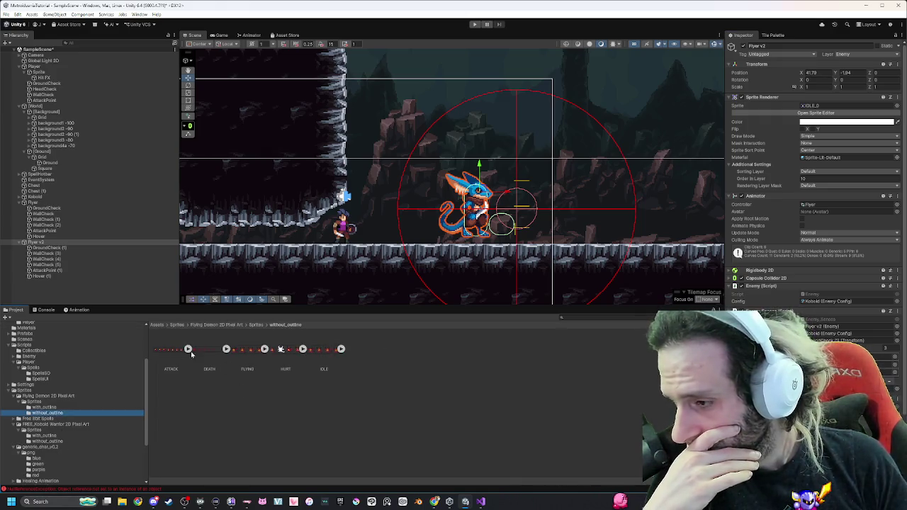
{"action": "left_click", "coordinate": [340, 350]}
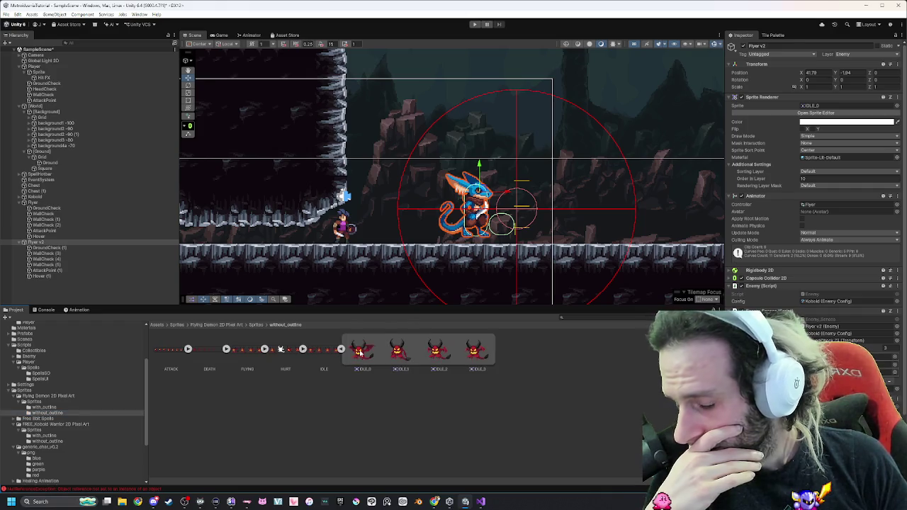
{"action": "left_click_drag", "start_coordinate": [648, 225], "coordinate": [848, 109]}
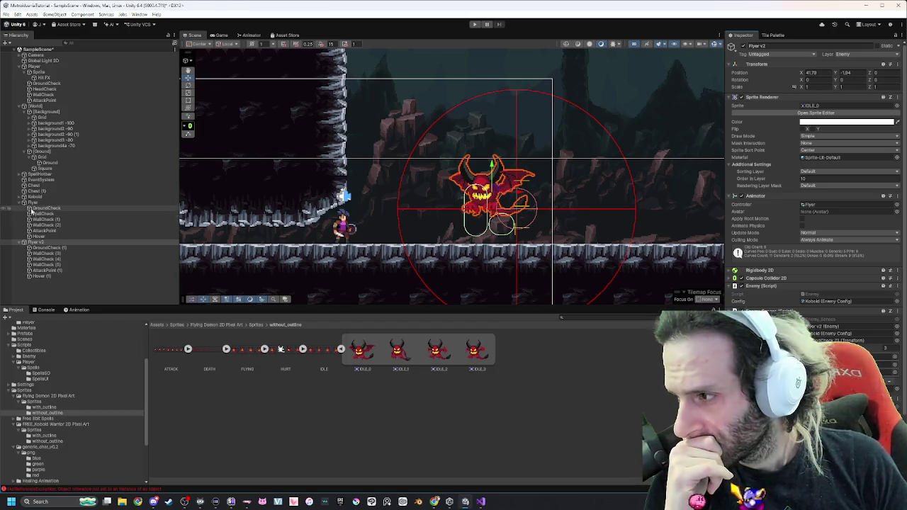
{"action": "double_click", "coordinate": [31, 210]}
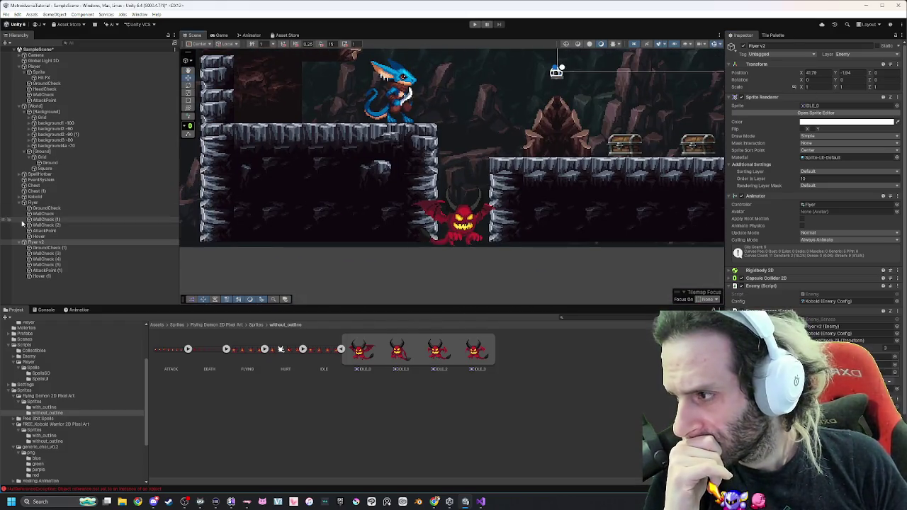
{"action": "left_click", "coordinate": [37, 204]}
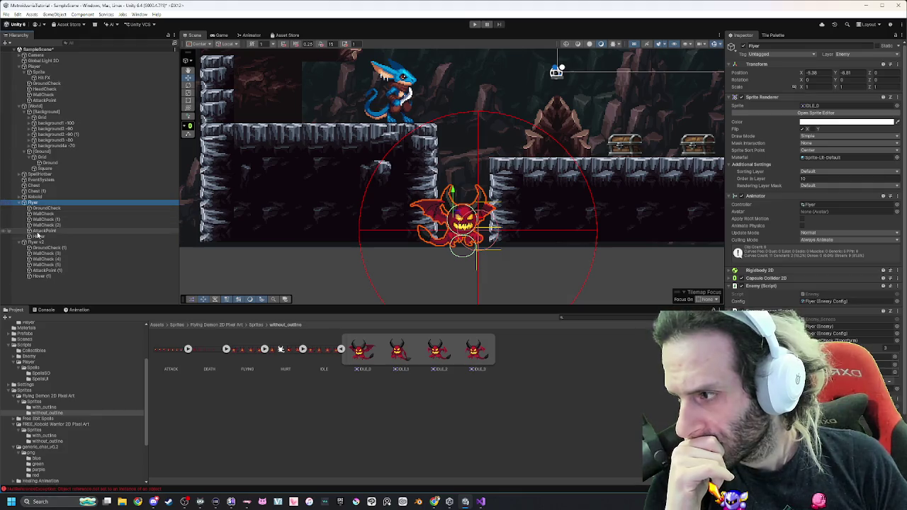
{"action": "left_click", "coordinate": [36, 242]}
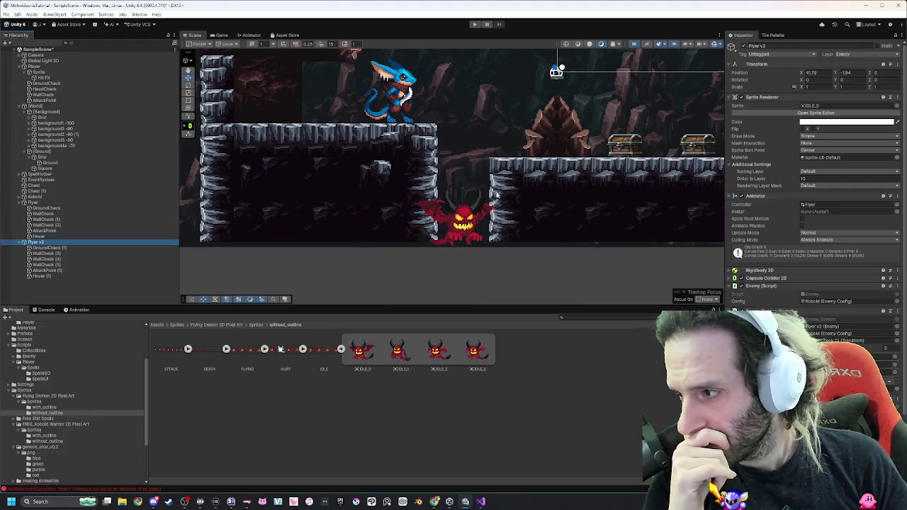
{"action": "left_click", "coordinate": [42, 205]}
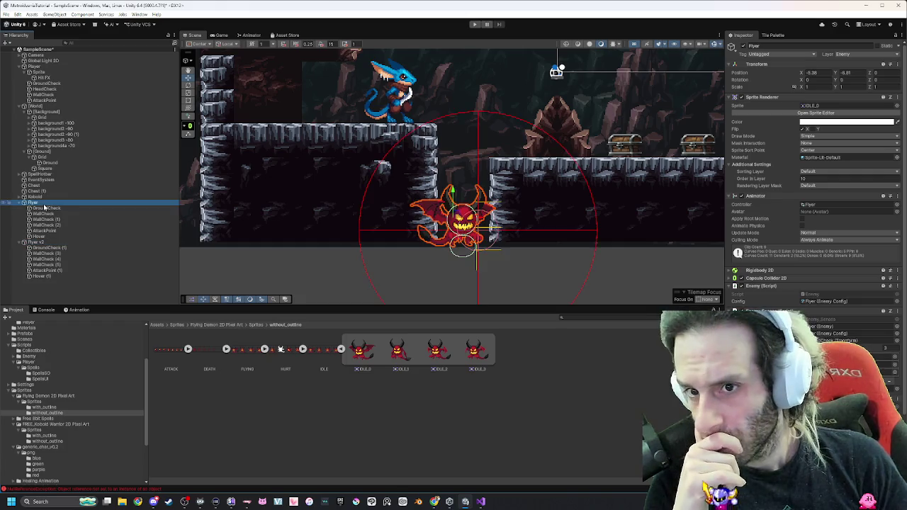
{"action": "left_click", "coordinate": [35, 241]}
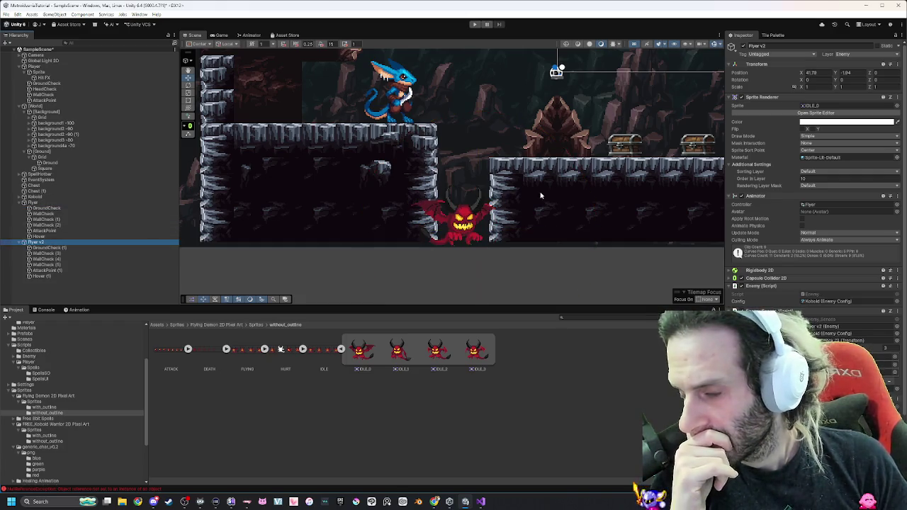
{"action": "key", "text": "f"}
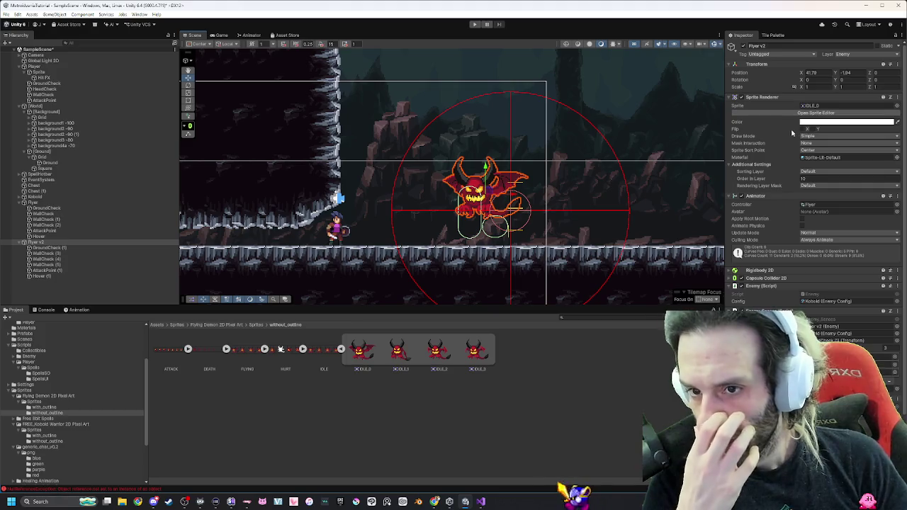
{"action": "left_click", "coordinate": [803, 129]}
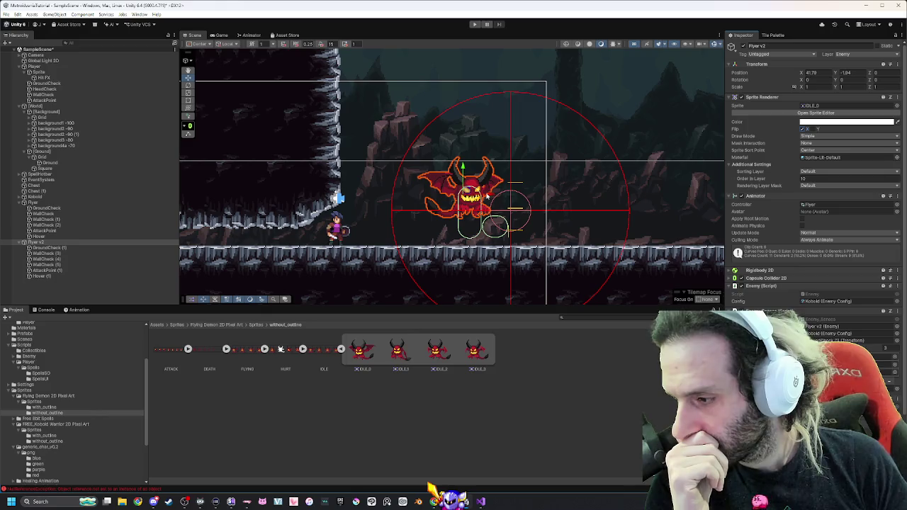
{"action": "left_click", "coordinate": [42, 311]}
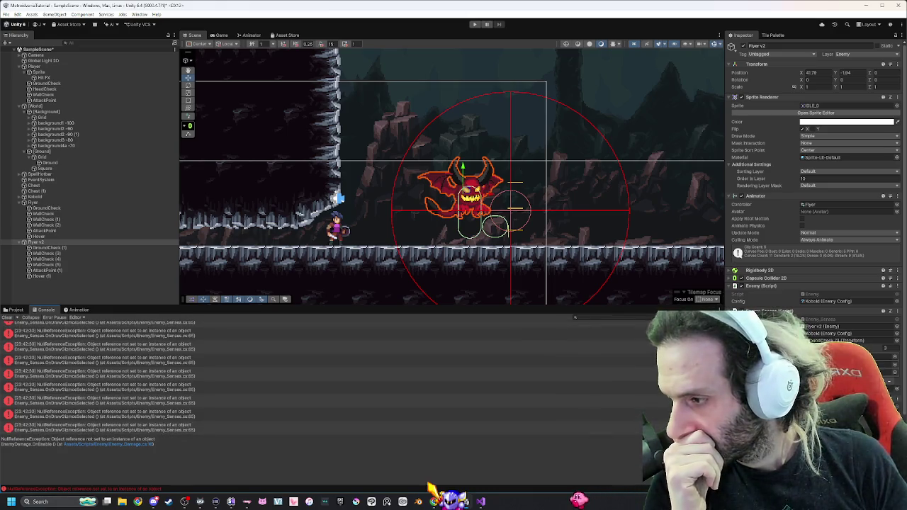
{"action": "left_click", "coordinate": [7, 318]}
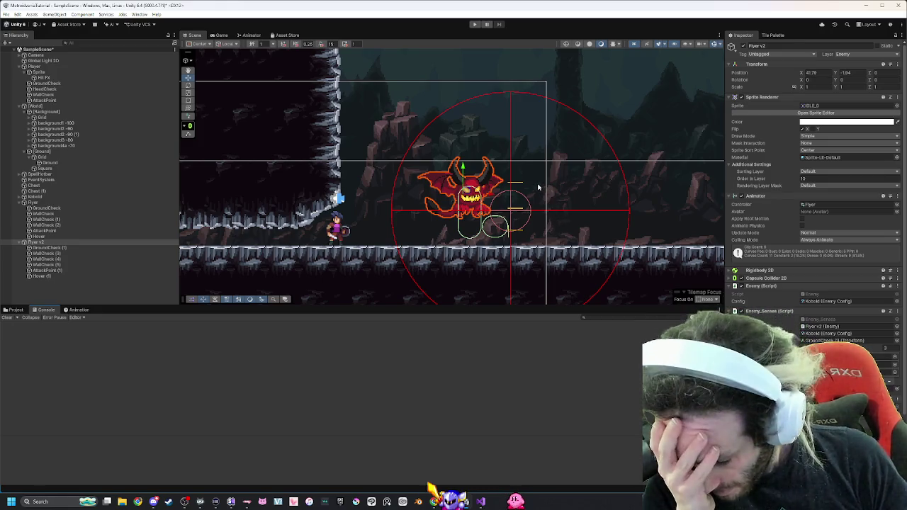
Shift Flyer v2's child objects and compare it with the original Flyer demon.
{"action": "left_click", "coordinate": [51, 248]}
{"action": "left_click", "coordinate": [44, 276], "text": "shift"}
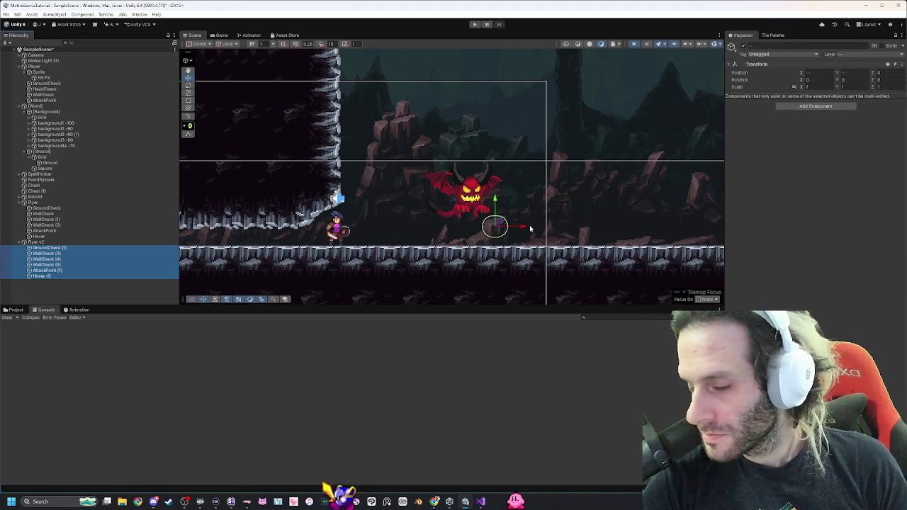
{"action": "mouse_move", "coordinate": [501, 212]}
{"action": "left_mouse_down"}
{"action": "mouse_move", "coordinate": [502, 193]}
{"action": "mouse_move", "coordinate": [498, 215]}
{"action": "left_mouse_up"}
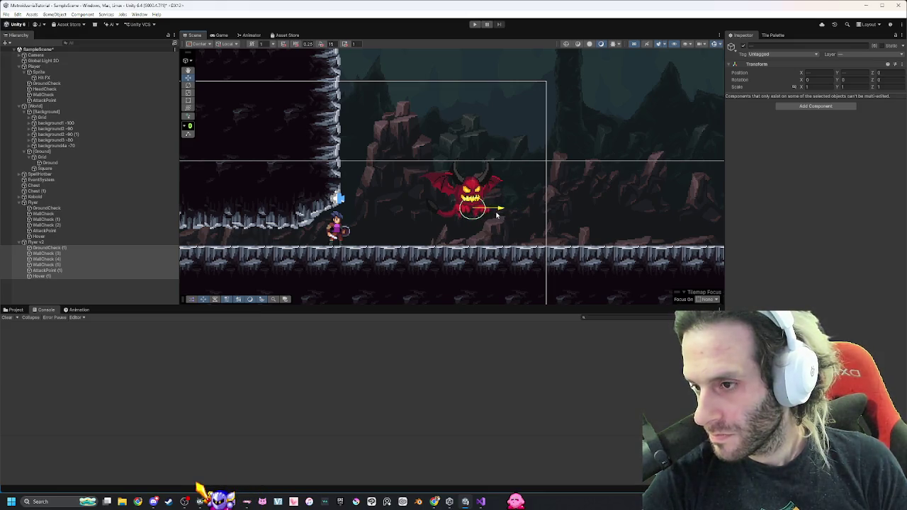
{"action": "left_click_drag", "start_coordinate": [465, 190], "coordinate": [465, 217]}
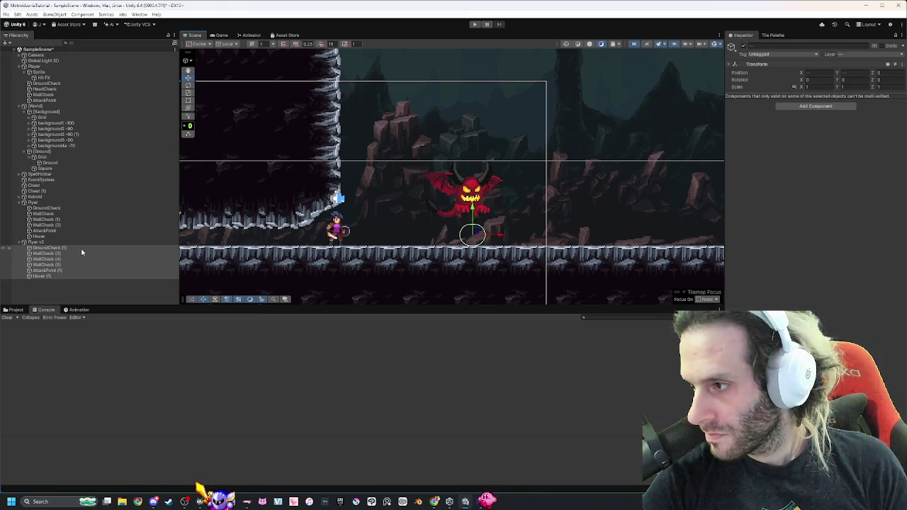
{"action": "left_click", "coordinate": [41, 243]}
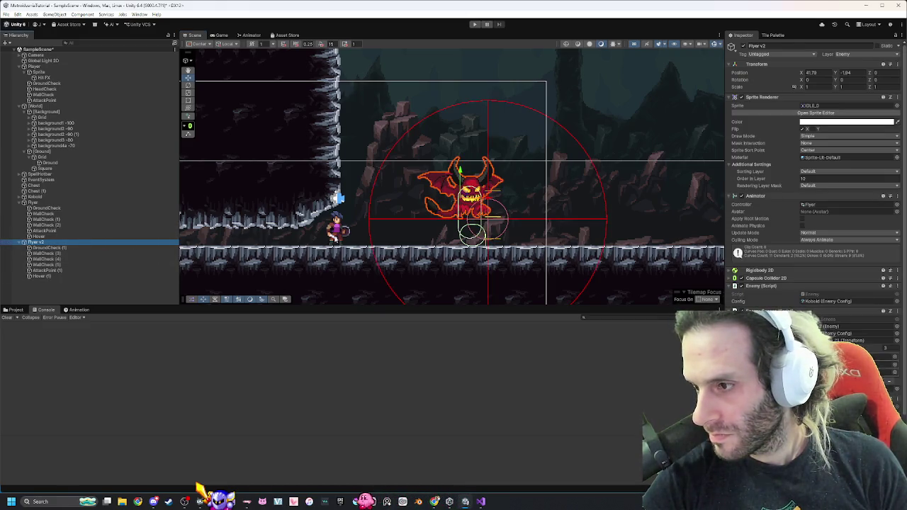
{"action": "scroll", "coordinate": [334, 239], "scroll_direction": "down", "scroll_amount": 5}
{"action": "mouse_move", "coordinate": [326, 241]}
{"action": "left_mouse_down"}
{"action": "mouse_move", "coordinate": [567, 206]}
{"action": "mouse_move", "coordinate": [558, 215]}
{"action": "left_mouse_up"}
{"action": "left_click", "coordinate": [62, 204]}
{"action": "scroll", "coordinate": [402, 260], "scroll_direction": "up", "scroll_amount": 8}
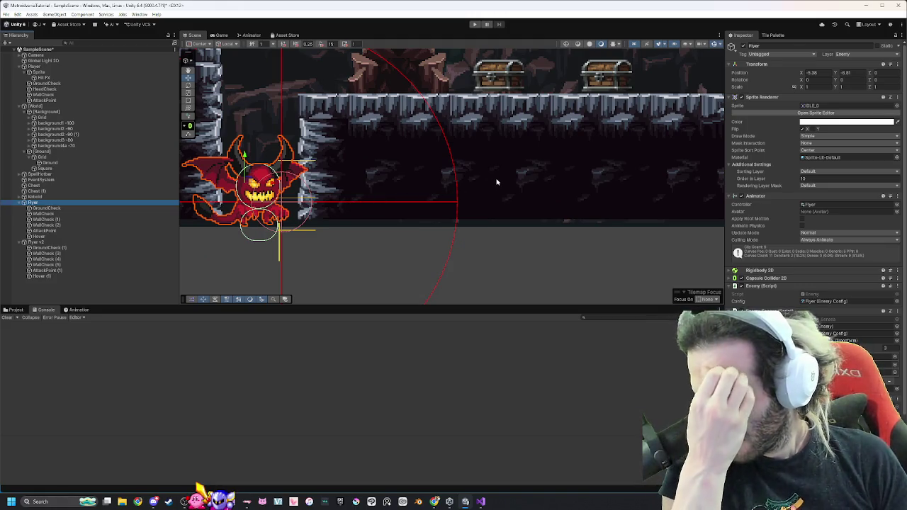
{"action": "scroll", "coordinate": [523, 171], "scroll_direction": "down", "scroll_amount": 4}
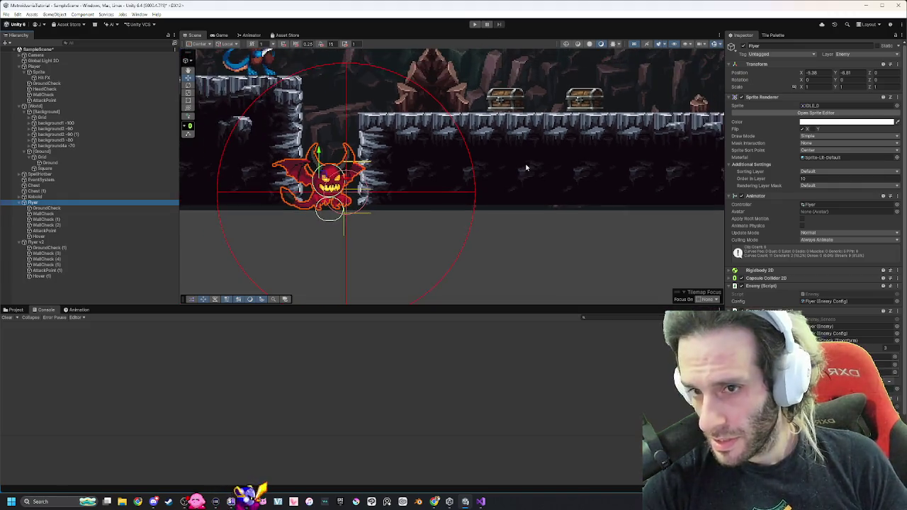
{"action": "scroll", "coordinate": [587, 162], "scroll_direction": "down", "scroll_amount": 2}
{"action": "mouse_move", "coordinate": [584, 161]}
{"action": "left_mouse_down"}
{"action": "mouse_move", "coordinate": [425, 170]}
{"action": "mouse_move", "coordinate": [374, 184]}
{"action": "left_mouse_up"}
Lower the Flyer v2 demon slightly to Y -2.25.
{"action": "left_click", "coordinate": [152, 248]}
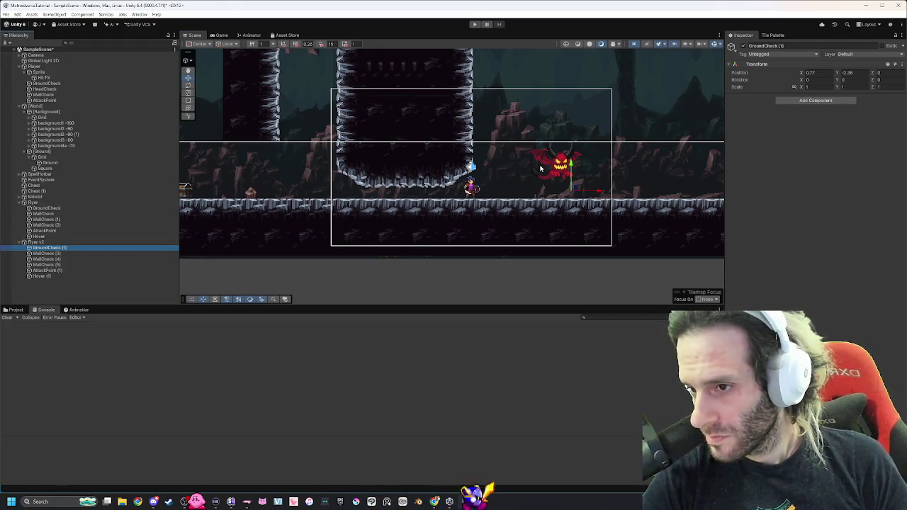
{"action": "left_click", "coordinate": [40, 276]}
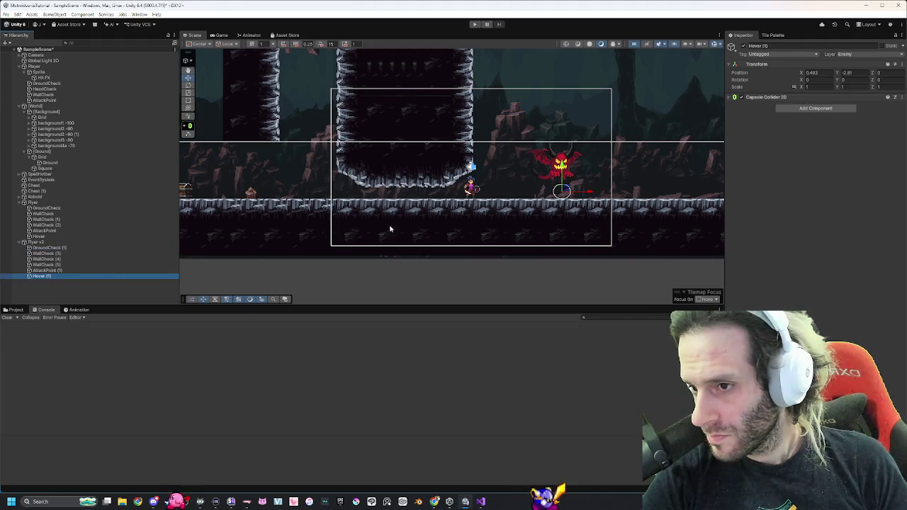
{"action": "key", "text": "f"}
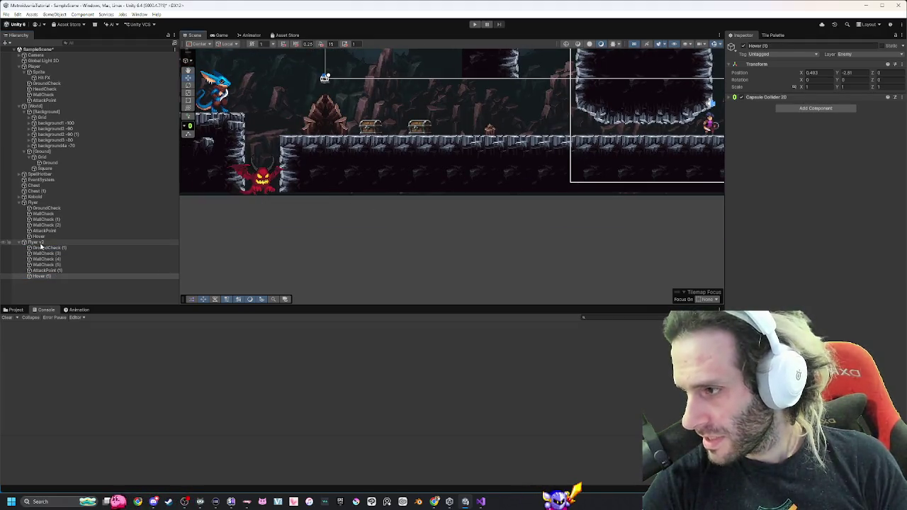
{"action": "left_click", "coordinate": [33, 203]}
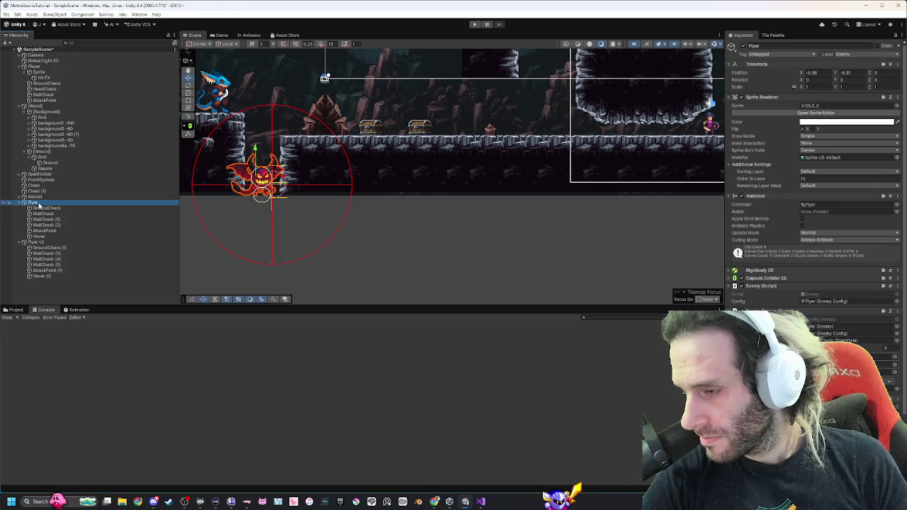
{"action": "left_click", "coordinate": [33, 241]}
{"action": "key", "text": "f"}
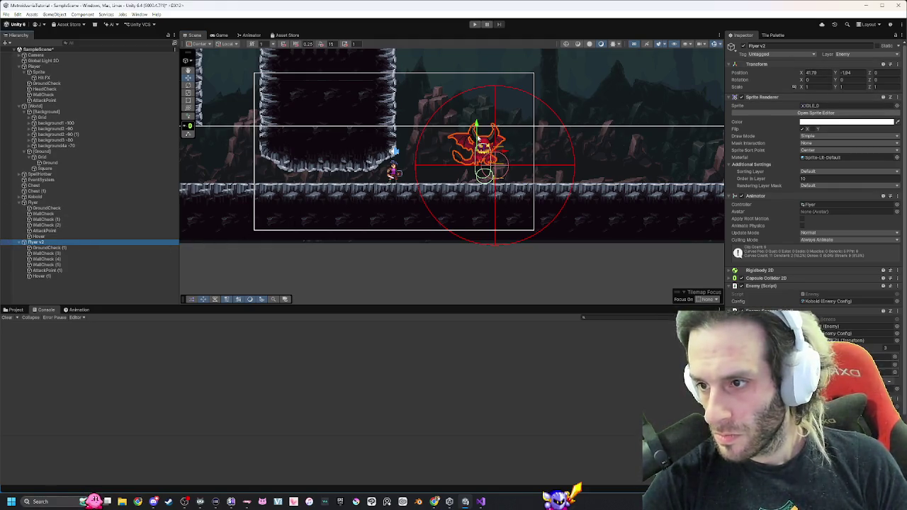
{"action": "left_click", "coordinate": [478, 138]}
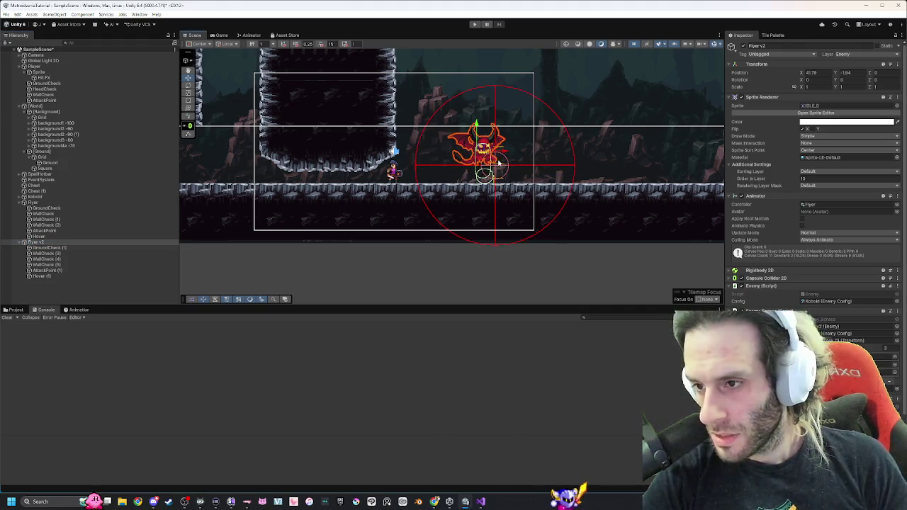
{"action": "left_click_drag", "start_coordinate": [476, 127], "coordinate": [477, 135]}
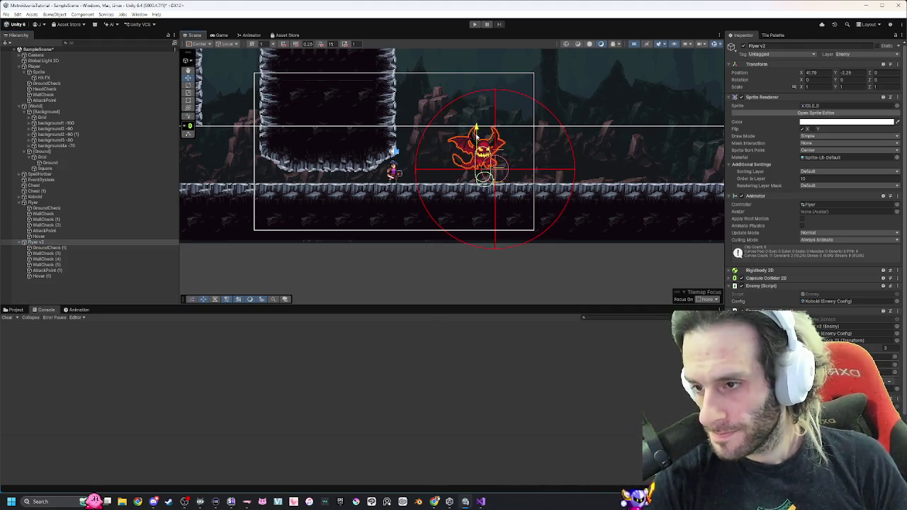
Move Hover (1) to X 0.24 and raise it slightly beneath the demon.
{"action": "left_click", "coordinate": [75, 277]}
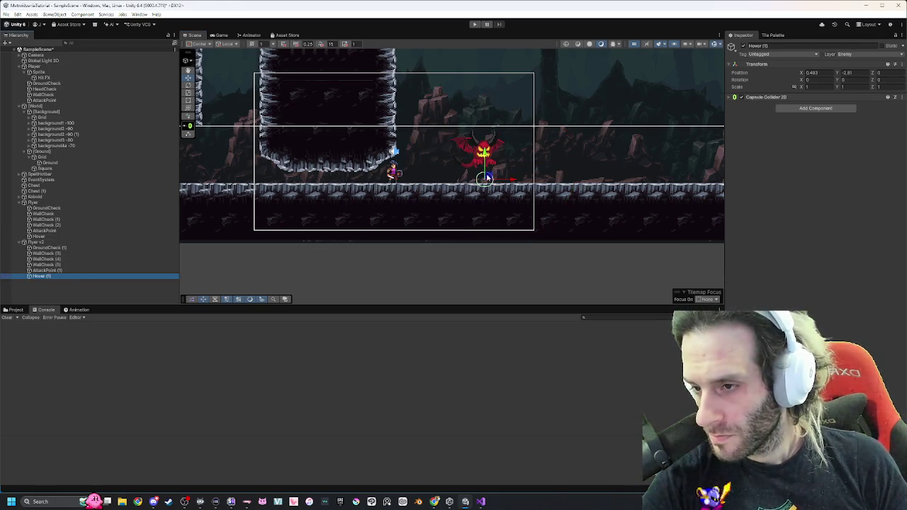
{"action": "left_click_drag", "start_coordinate": [502, 183], "coordinate": [482, 172]}
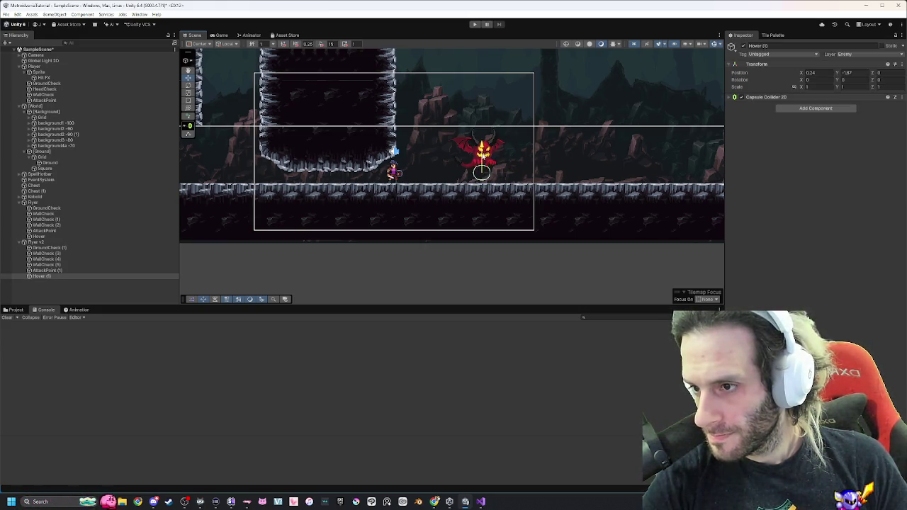
{"action": "left_click", "coordinate": [39, 242]}
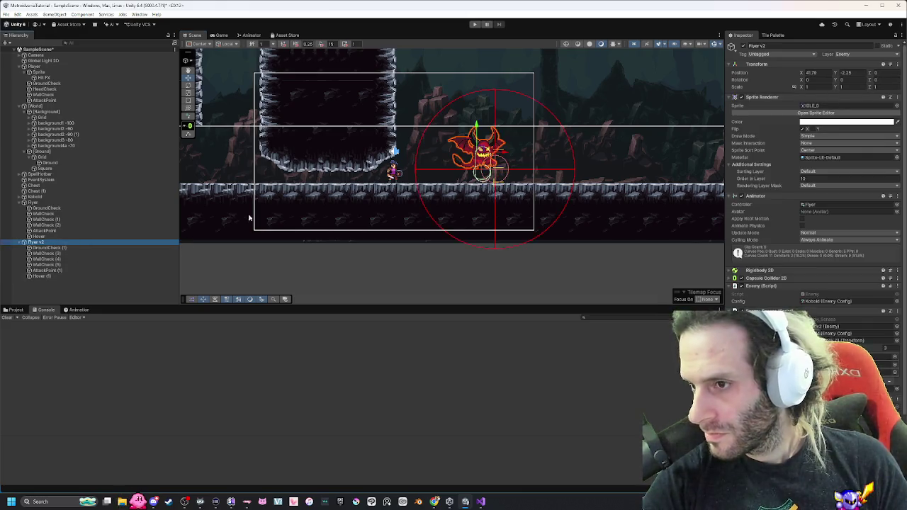
{"action": "key", "text": "f"}
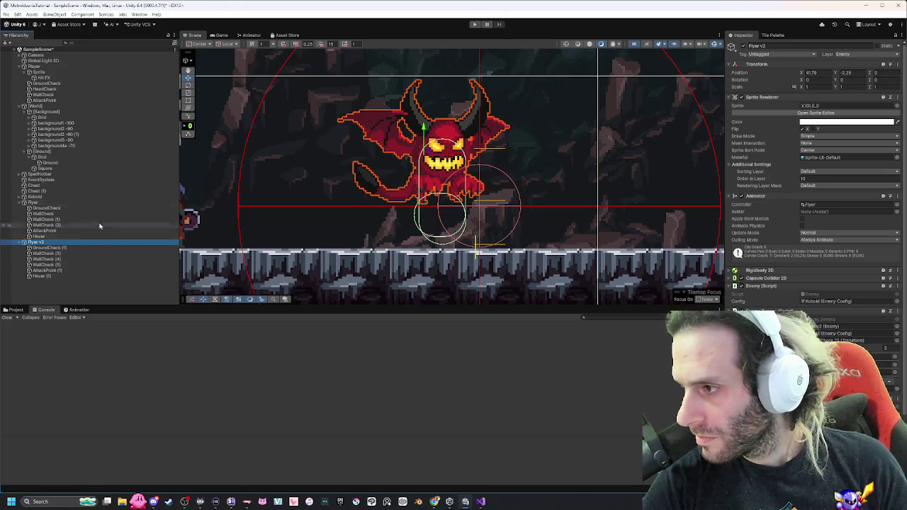
{"action": "left_click", "coordinate": [47, 272]}
{"action": "left_click", "coordinate": [43, 276]}
{"action": "left_click_drag", "start_coordinate": [440, 188], "coordinate": [445, 182]}
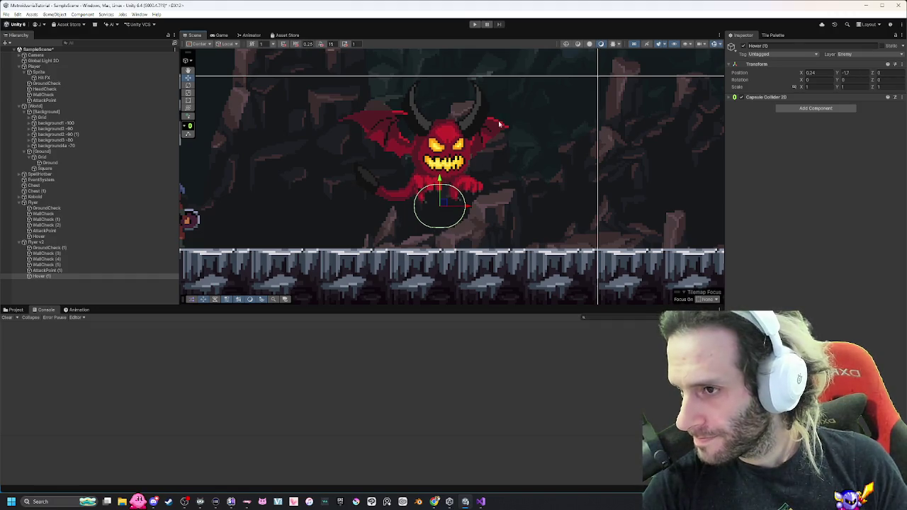
{"action": "left_click", "coordinate": [52, 243]}
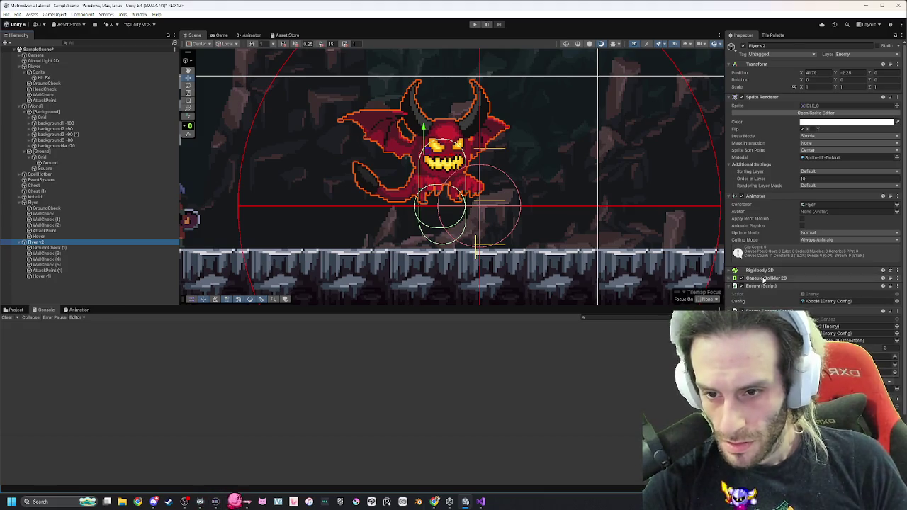
Refit Flyer v2's Capsule Collider 2D taller and wider around the demon's body.
{"action": "left_click", "coordinate": [803, 279]}
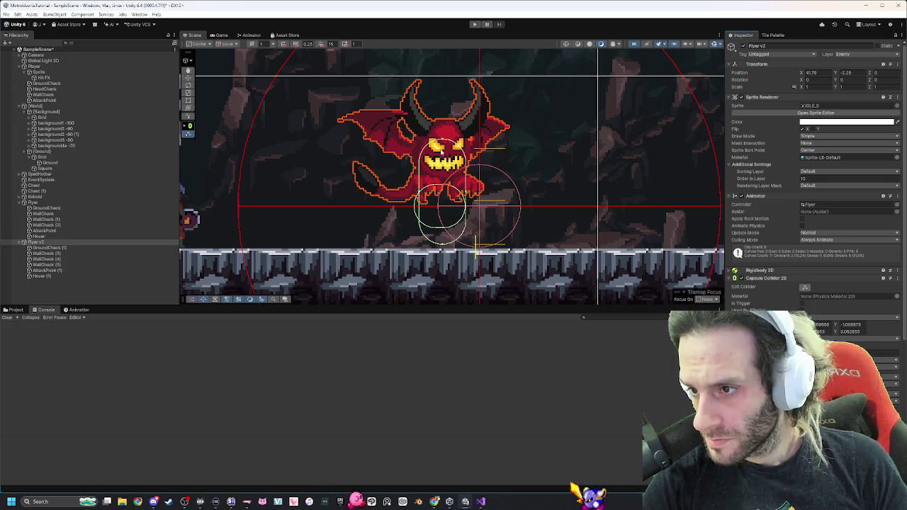
{"action": "left_click_drag", "start_coordinate": [443, 142], "coordinate": [443, 122]}
{"action": "mouse_move", "coordinate": [457, 184]}
{"action": "left_mouse_down"}
{"action": "mouse_move", "coordinate": [471, 183]}
{"action": "mouse_move", "coordinate": [421, 183]}
{"action": "left_mouse_up"}
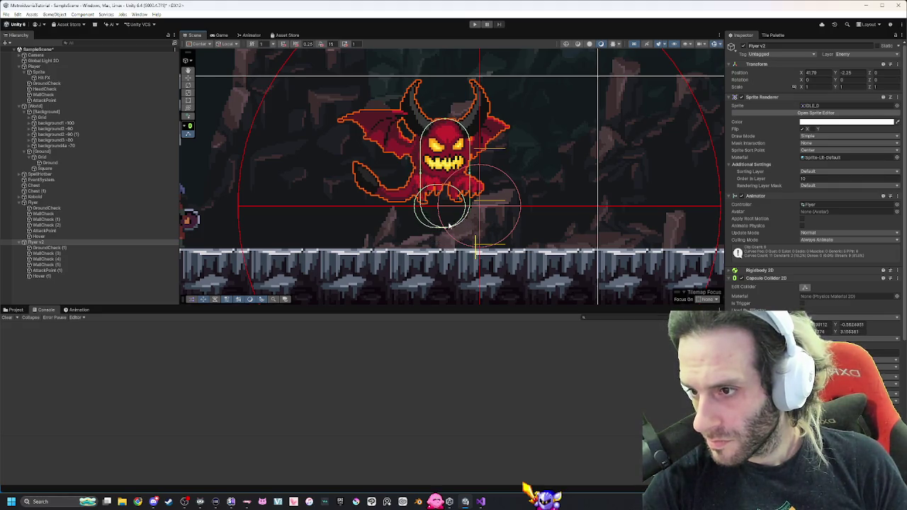
{"action": "left_click_drag", "start_coordinate": [448, 226], "coordinate": [448, 188]}
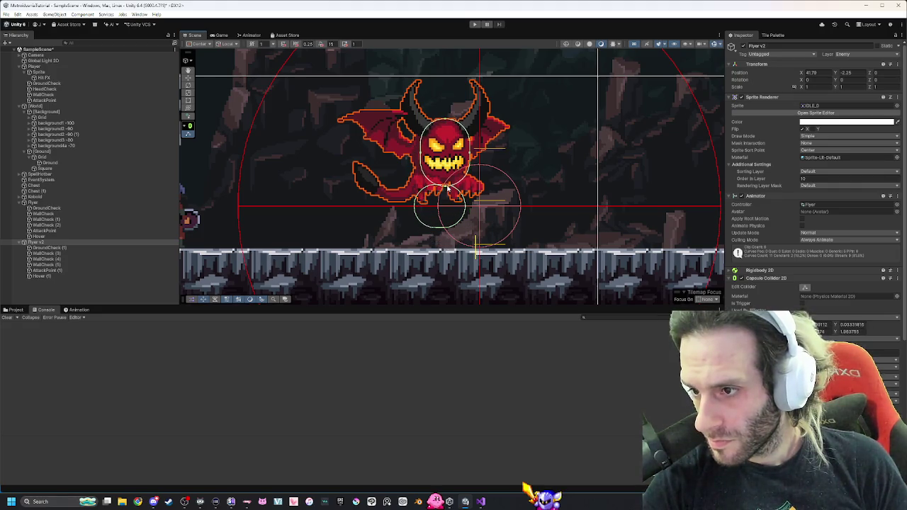
Nudge Hover (1) right to X 0.34 beneath the demon.
{"action": "left_click", "coordinate": [475, 211]}
{"action": "left_click", "coordinate": [804, 106]}
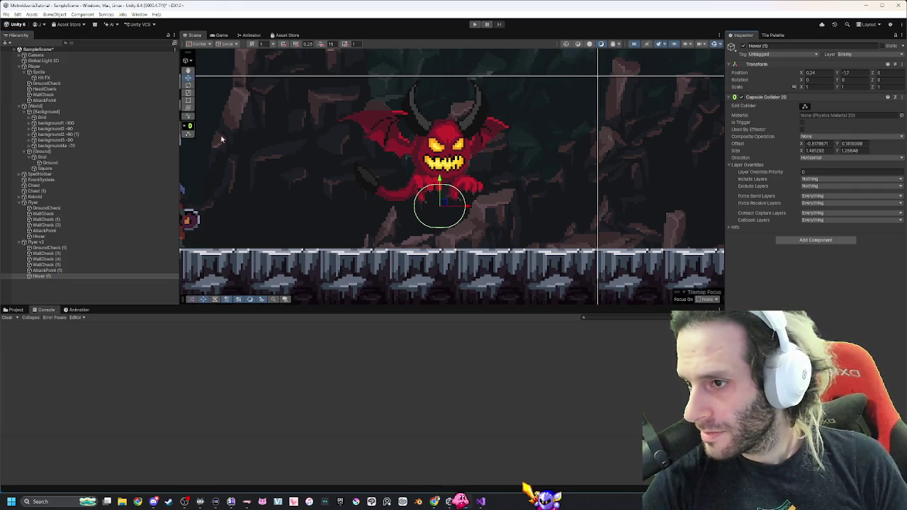
{"action": "left_click_drag", "start_coordinate": [458, 204], "coordinate": [465, 204]}
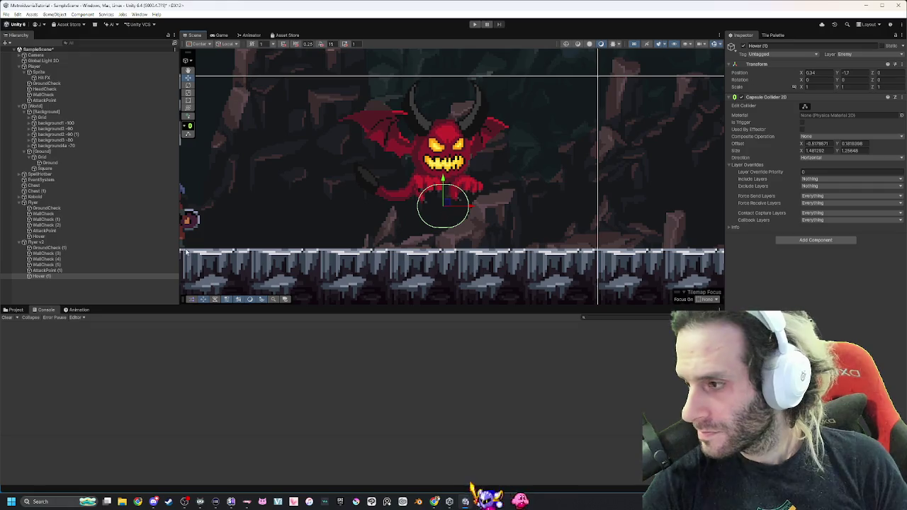
{"action": "left_click", "coordinate": [50, 242]}
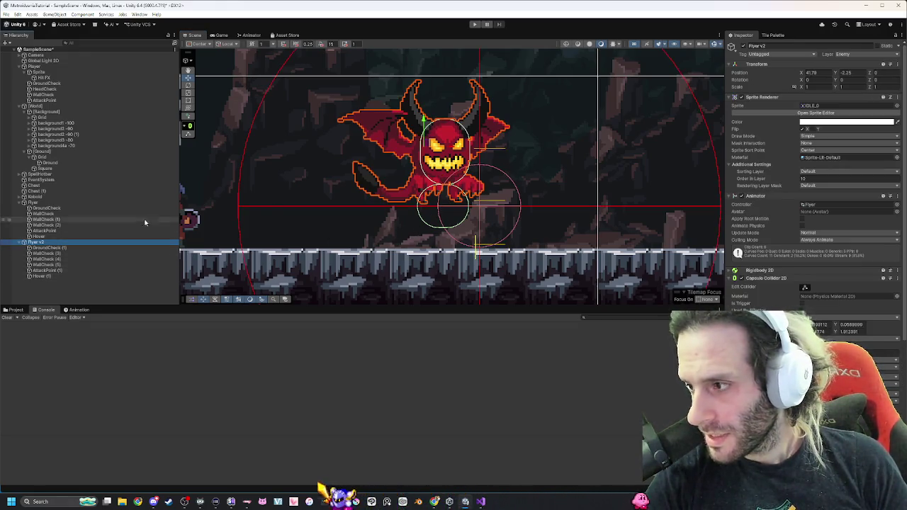
{"action": "left_click", "coordinate": [66, 253]}
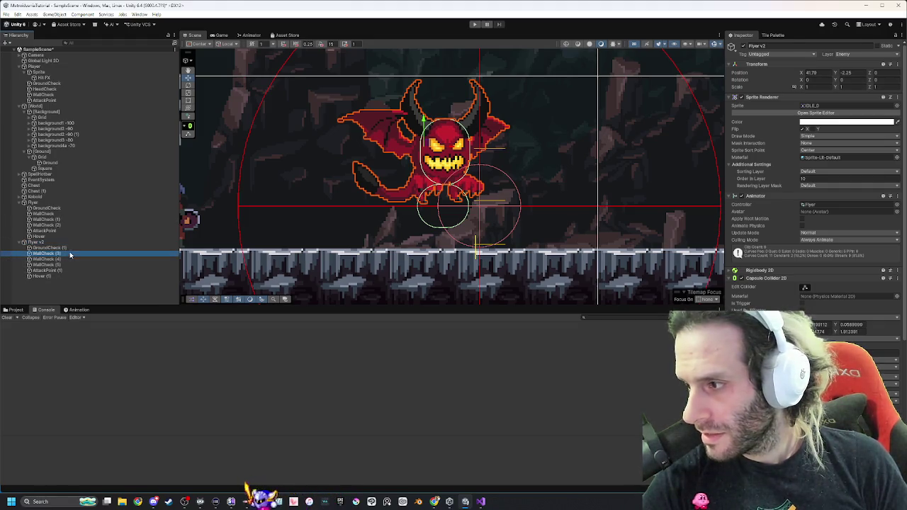
Raise the GroundCheck (1) through AttackPoint (1) markers higher on the demon.
{"action": "left_click", "coordinate": [46, 270], "text": "shift"}
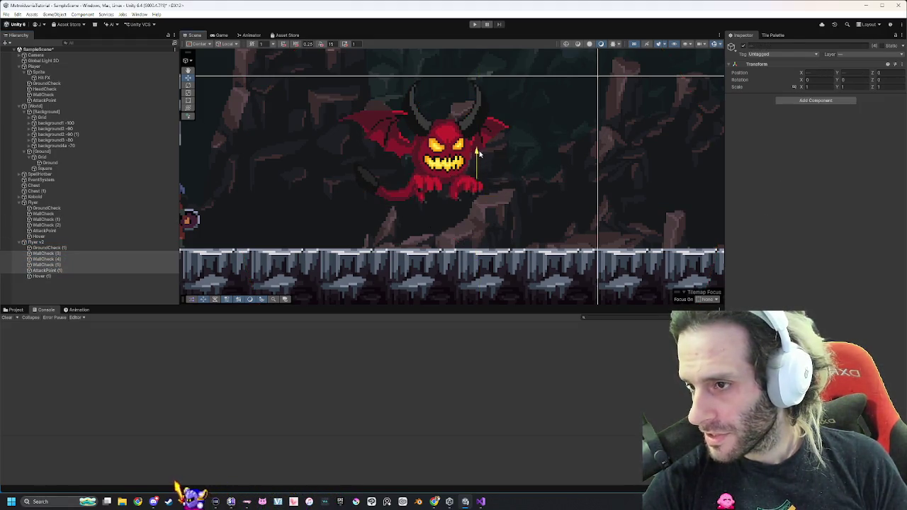
{"action": "left_click", "coordinate": [55, 255]}
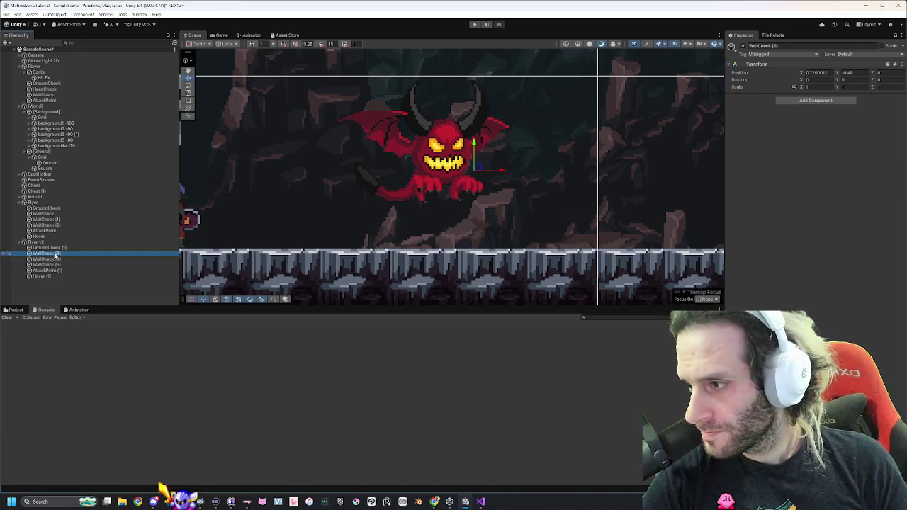
{"action": "left_click", "coordinate": [49, 243]}
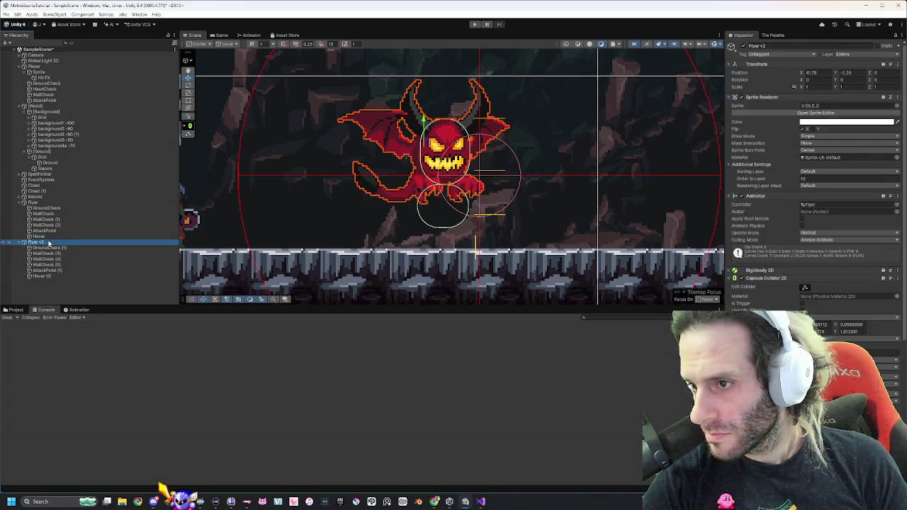
{"action": "left_click", "coordinate": [63, 253]}
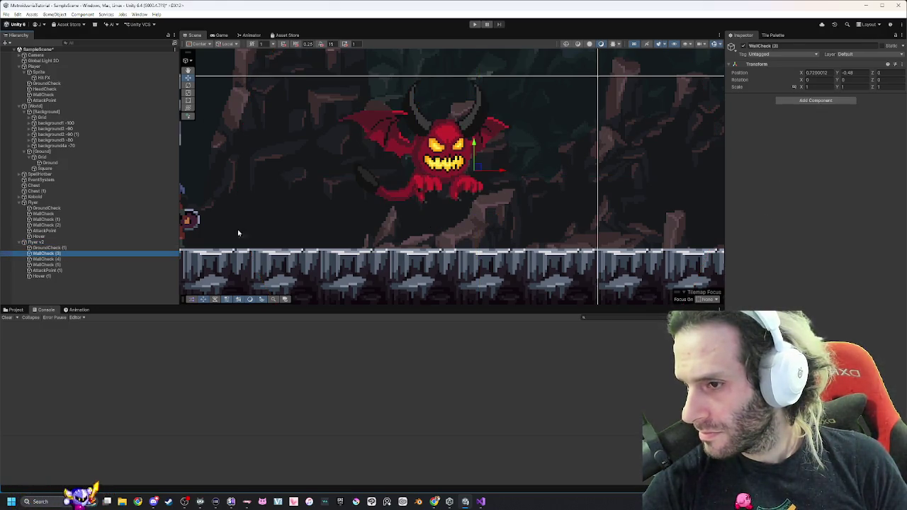
{"action": "key", "text": "shift+Down"}
{"action": "key", "text": "shift+Down"}
{"action": "key", "text": "shift+Down"}
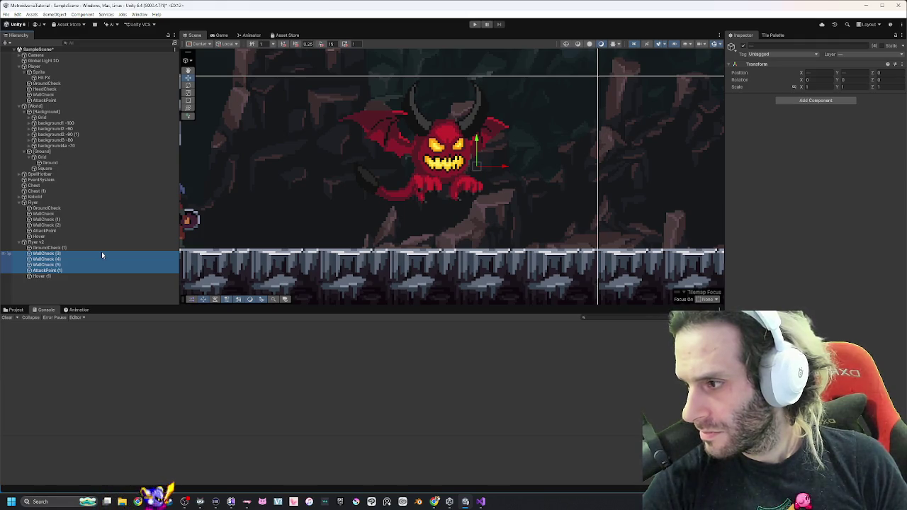
{"action": "left_click", "coordinate": [80, 254]}
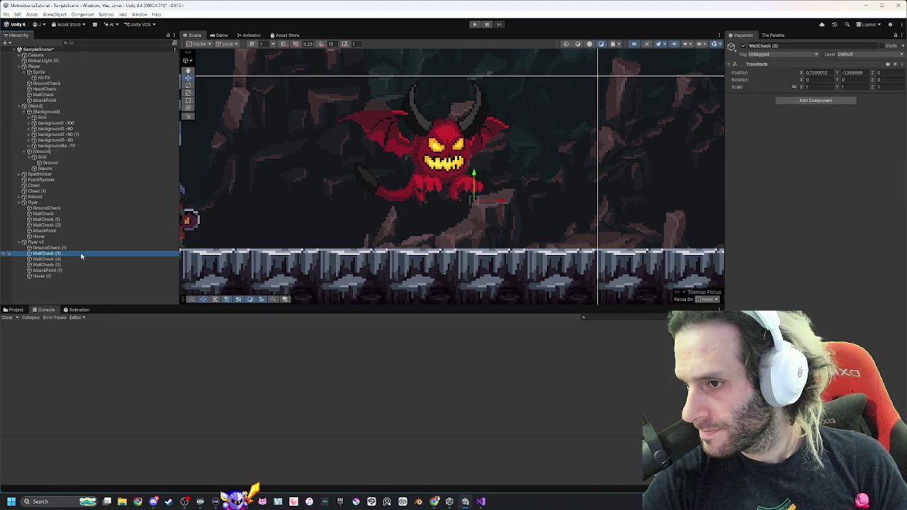
{"action": "key", "text": "Left"}
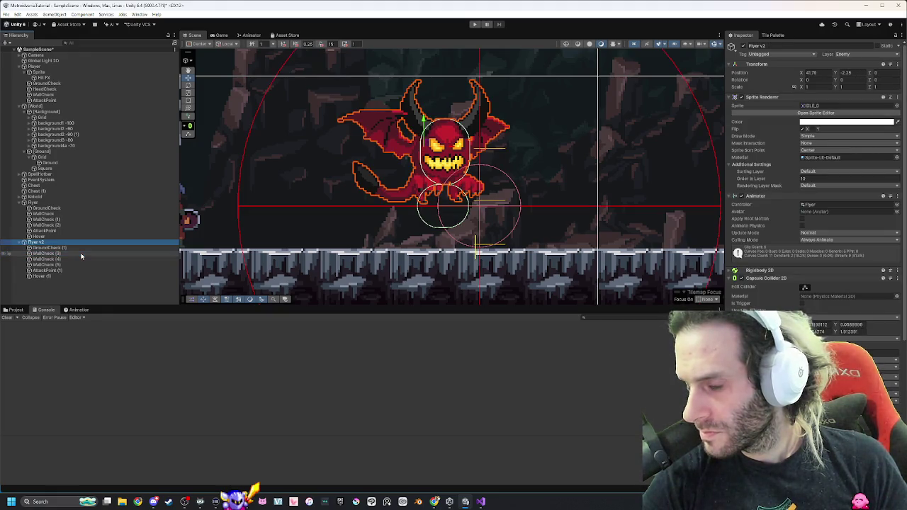
{"action": "key", "text": "End"}
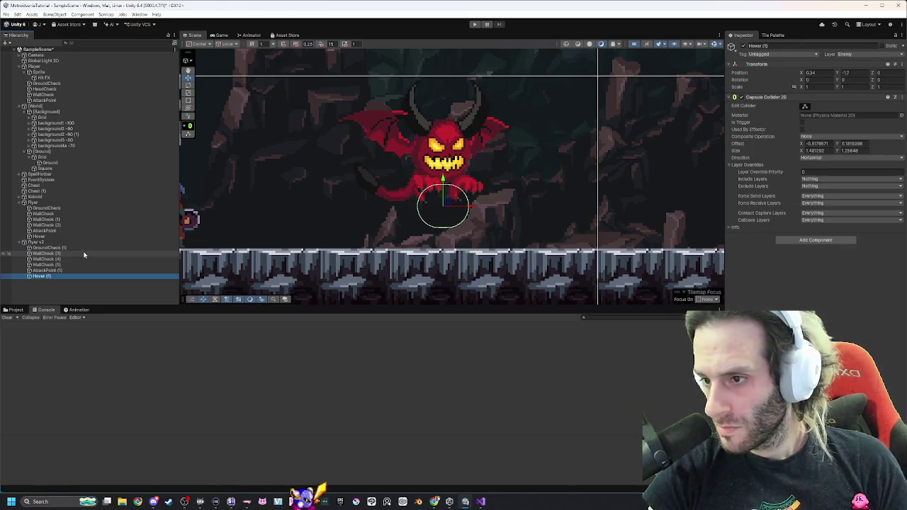
{"action": "left_click", "coordinate": [71, 248]}
{"action": "left_click", "coordinate": [59, 270], "text": "shift"}
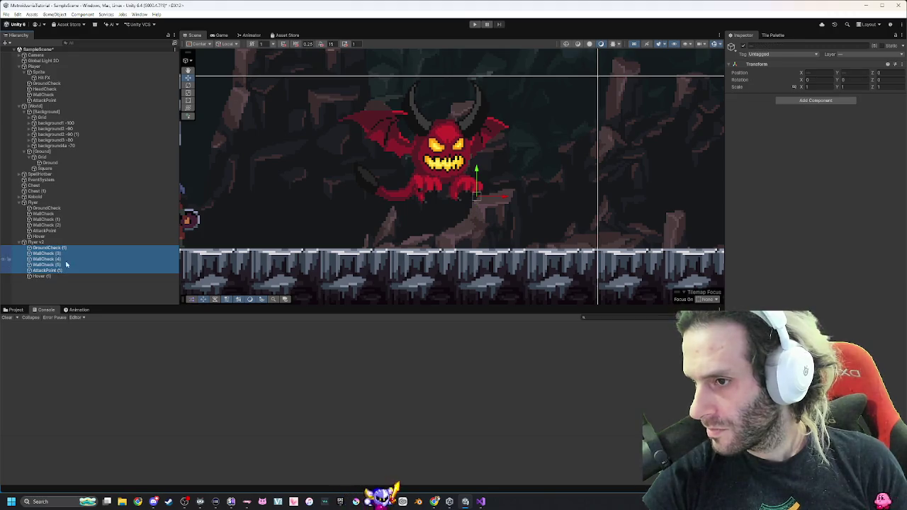
{"action": "left_click_drag", "start_coordinate": [477, 177], "coordinate": [478, 132]}
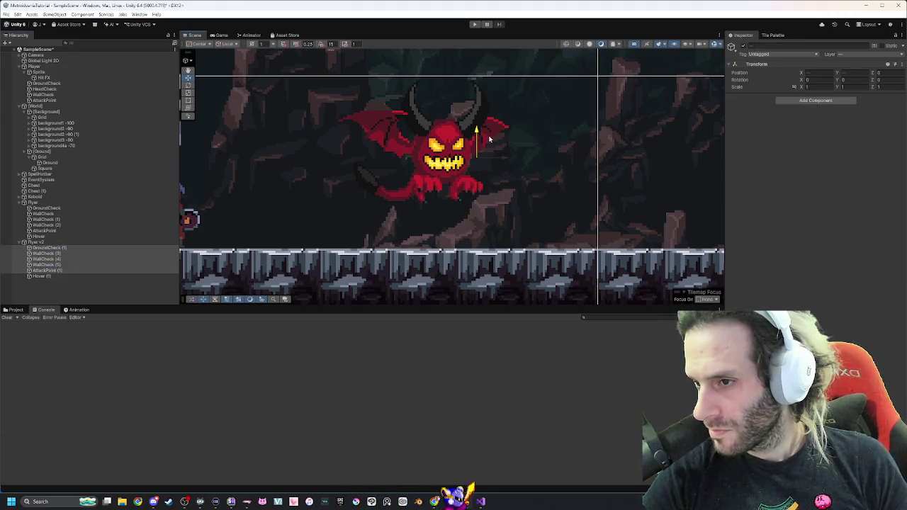
Shift the sensor markers vertically again and check them against the colliders.
{"action": "left_click", "coordinate": [93, 242]}
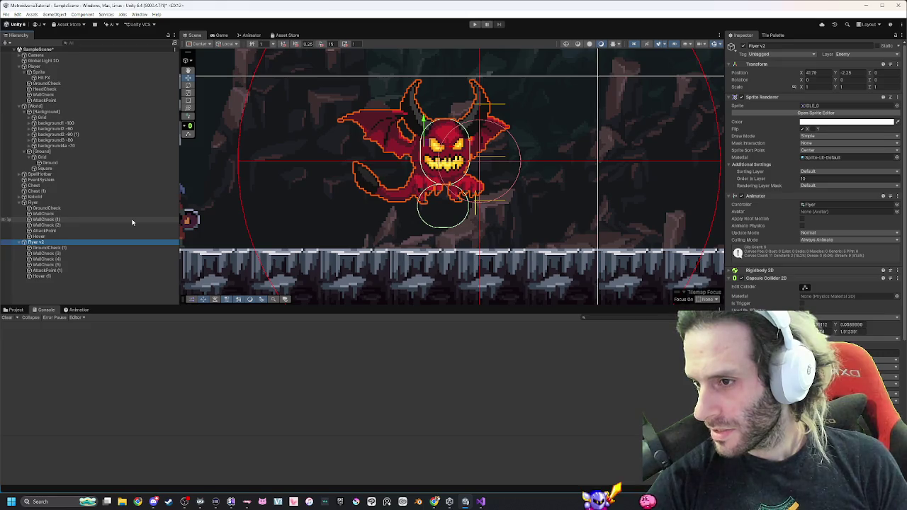
{"action": "left_click", "coordinate": [70, 248]}
{"action": "left_click", "coordinate": [69, 270], "text": "shift"}
{"action": "left_click_drag", "start_coordinate": [478, 138], "coordinate": [482, 129]}
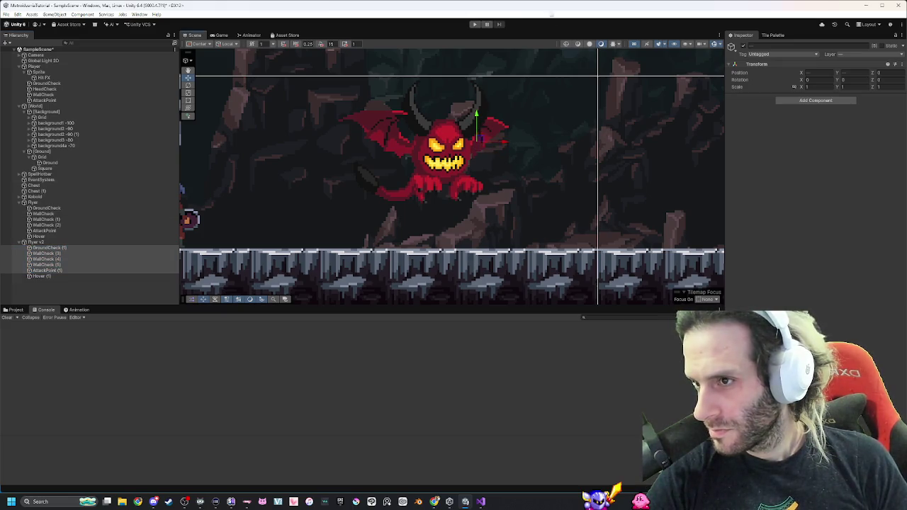
{"action": "left_click", "coordinate": [111, 243]}
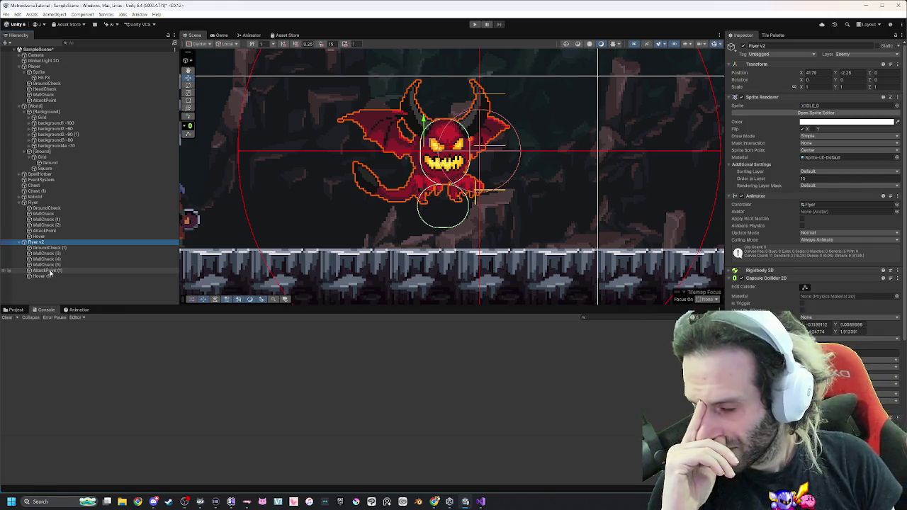
Nudge WallCheck (3) through AttackPoint (1) slightly down on the demon.
{"action": "left_click", "coordinate": [48, 248]}
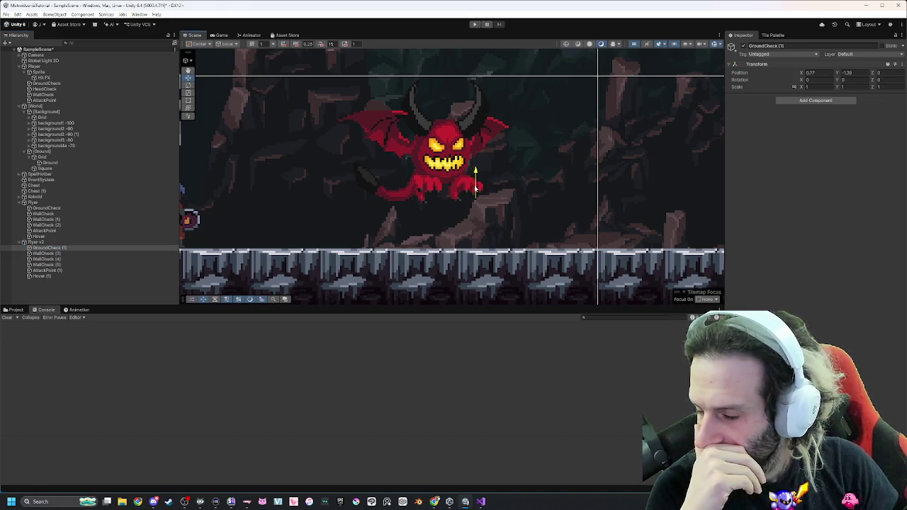
{"action": "left_click", "coordinate": [62, 254]}
{"action": "left_click", "coordinate": [35, 242]}
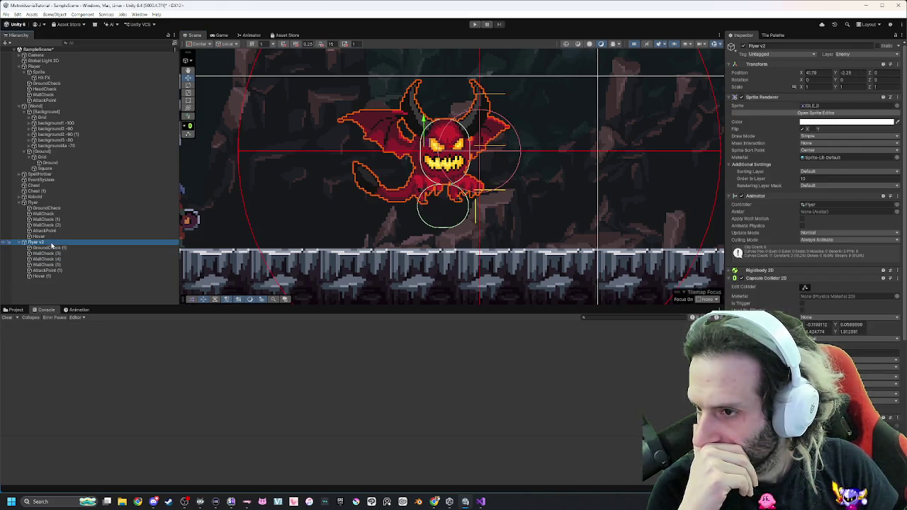
{"action": "left_click", "coordinate": [60, 253]}
{"action": "left_click", "coordinate": [48, 270], "text": "shift"}
{"action": "left_click_drag", "start_coordinate": [477, 133], "coordinate": [476, 139]}
{"action": "left_click", "coordinate": [59, 243]}
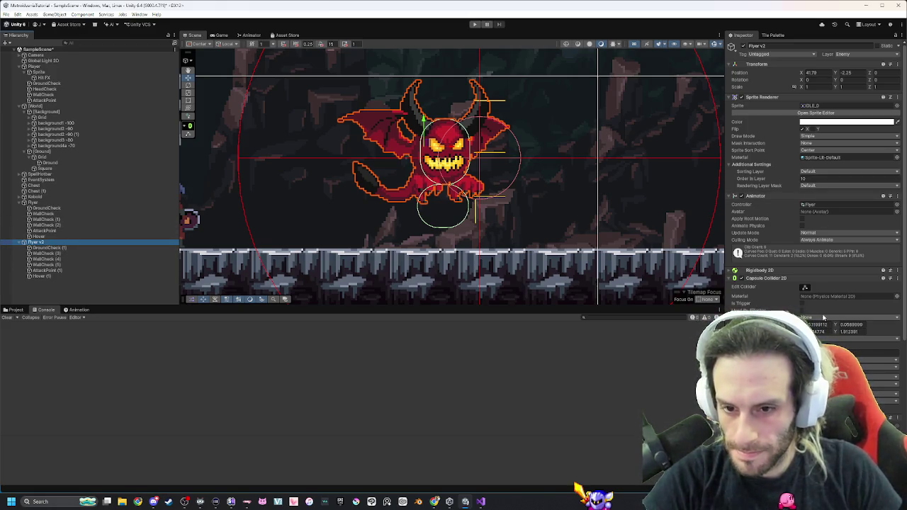
{"action": "left_click", "coordinate": [13, 310]}
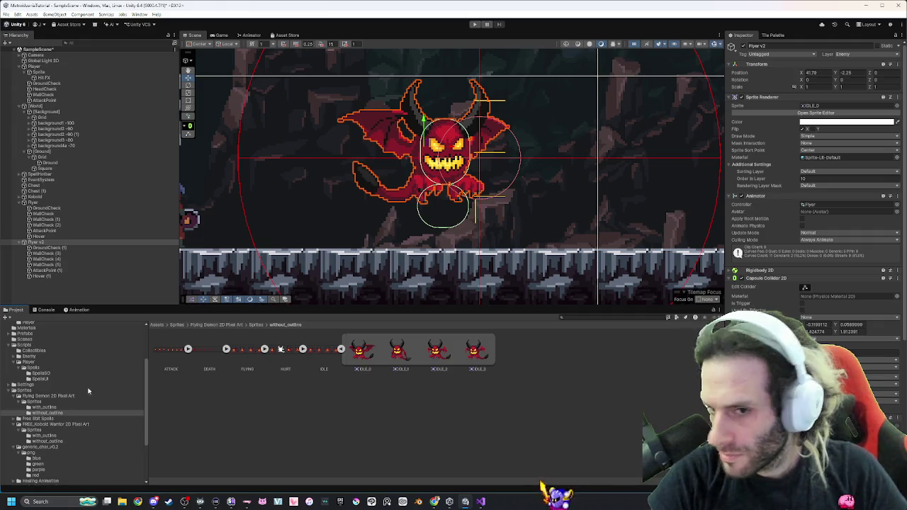
Swap Flyer v2's Enemy and Enemy_Senses configs from Kobold to the Flyer Enemy Config.
{"action": "scroll", "coordinate": [832, 231], "scroll_direction": "down", "scroll_amount": 6}
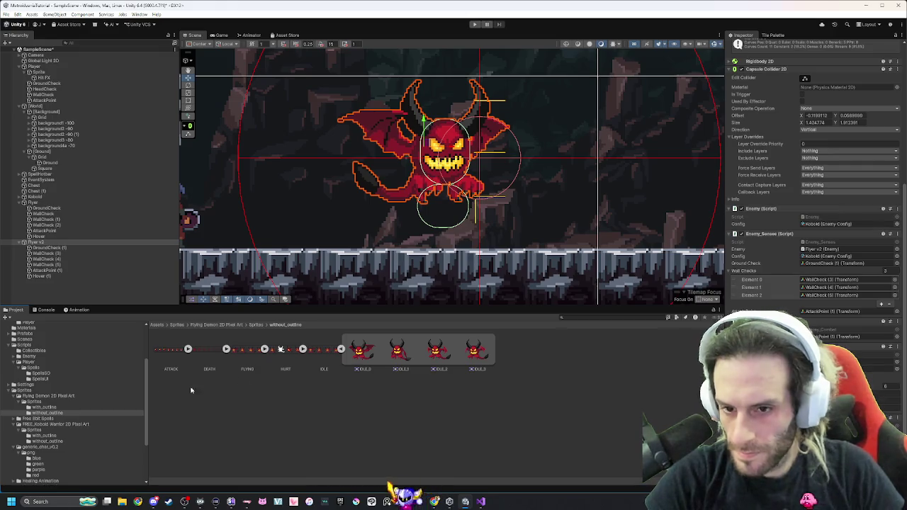
{"action": "scroll", "coordinate": [46, 386], "scroll_direction": "up", "scroll_amount": 4}
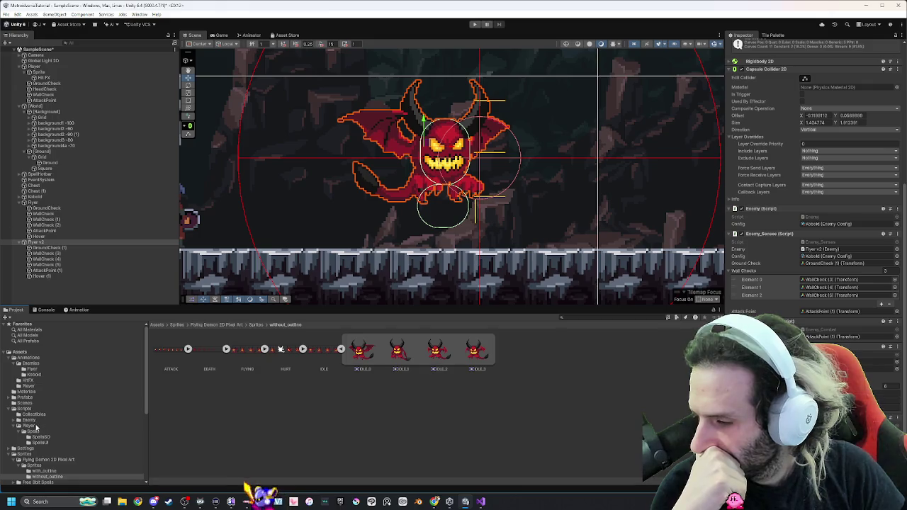
{"action": "double_click", "coordinate": [829, 225]}
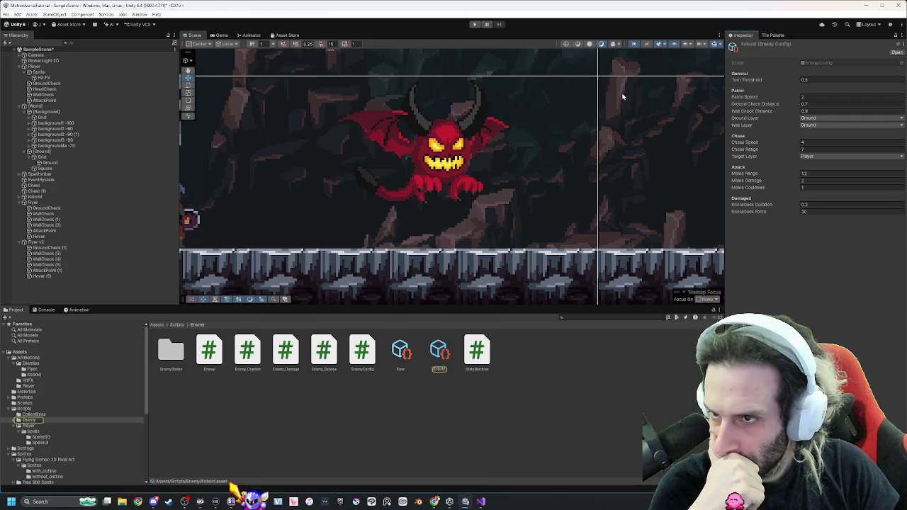
{"action": "left_click", "coordinate": [60, 242]}
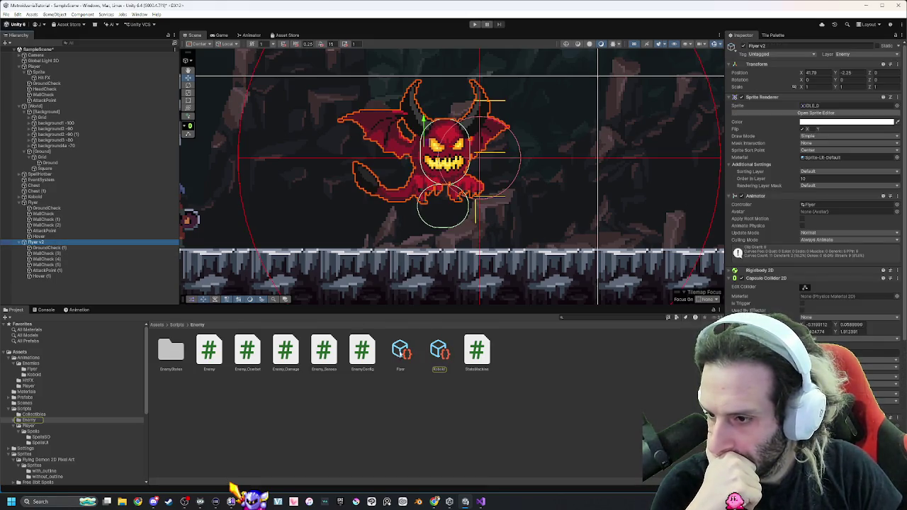
{"action": "left_click", "coordinate": [401, 351]}
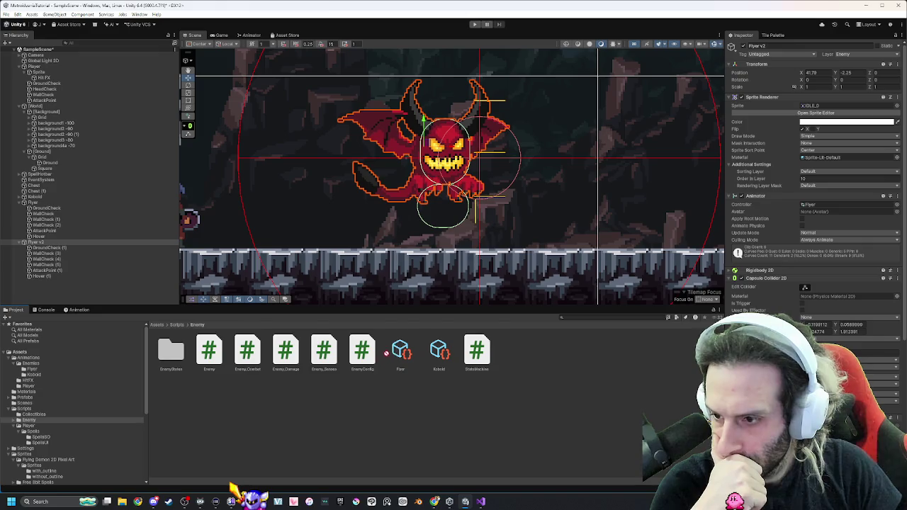
{"action": "scroll", "coordinate": [849, 299], "scroll_direction": "down", "scroll_amount": 5}
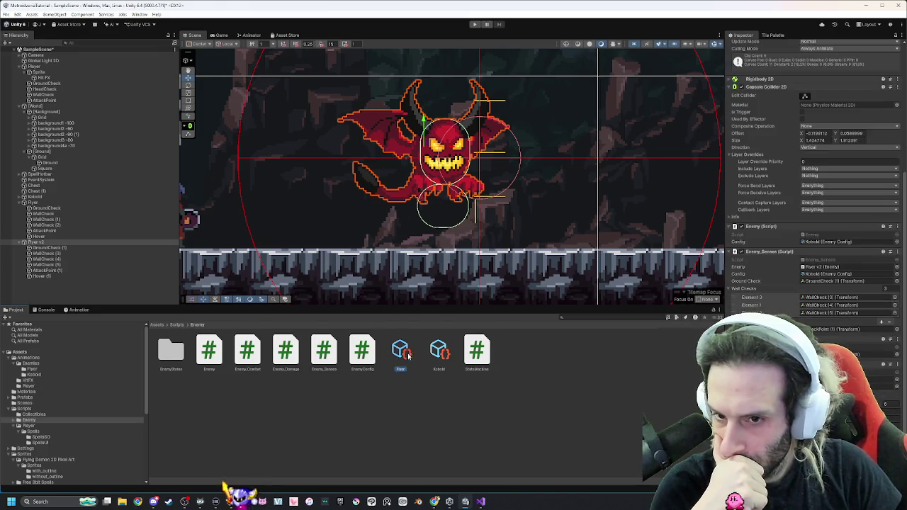
{"action": "left_click", "coordinate": [841, 242]}
{"action": "key", "text": "ctrl+v"}
{"action": "left_click", "coordinate": [833, 275]}
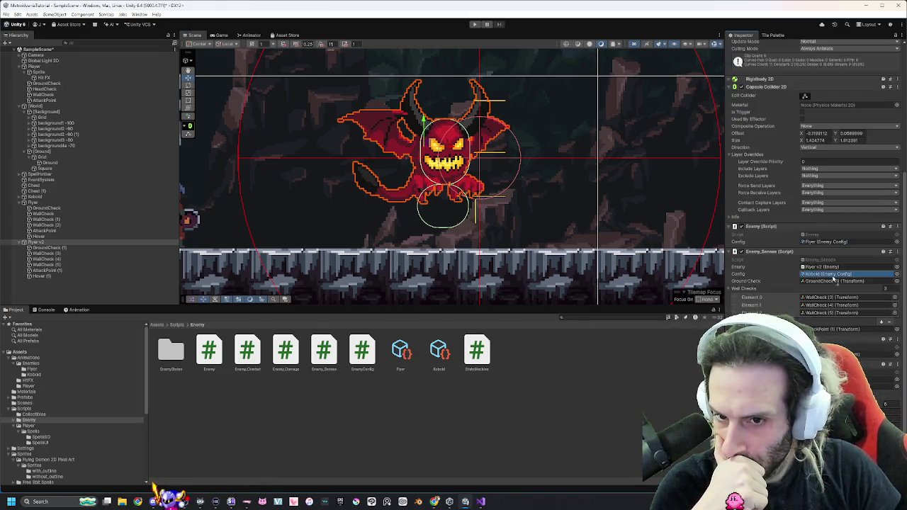
{"action": "key", "text": "ctrl+v"}
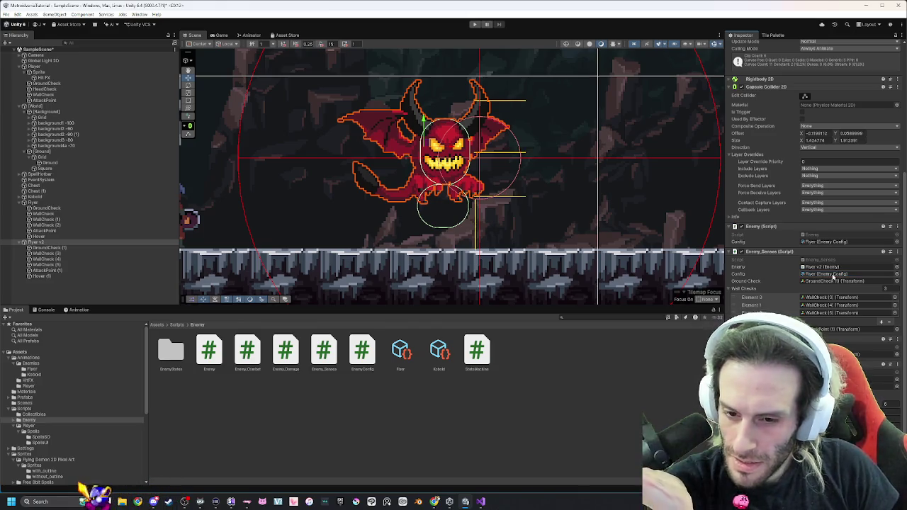
{"action": "scroll", "coordinate": [808, 294], "scroll_direction": "down", "scroll_amount": 1}
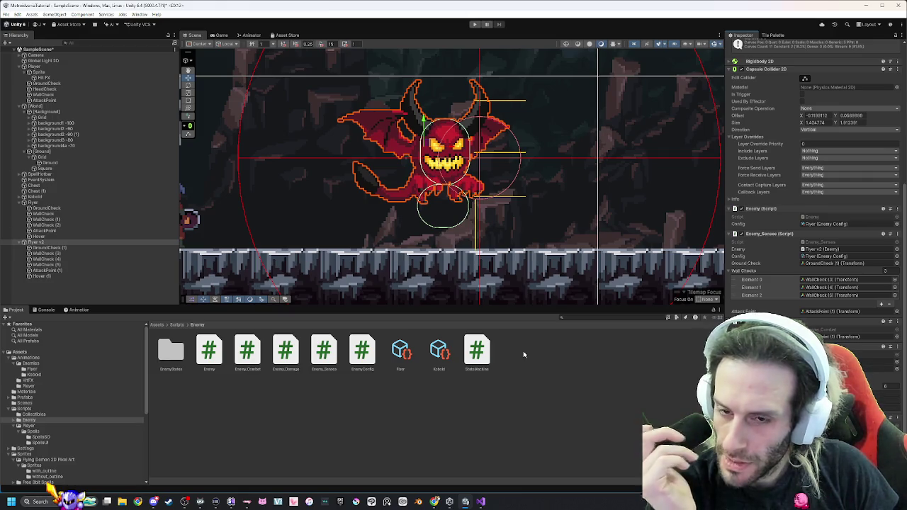
{"action": "double_click", "coordinate": [873, 225]}
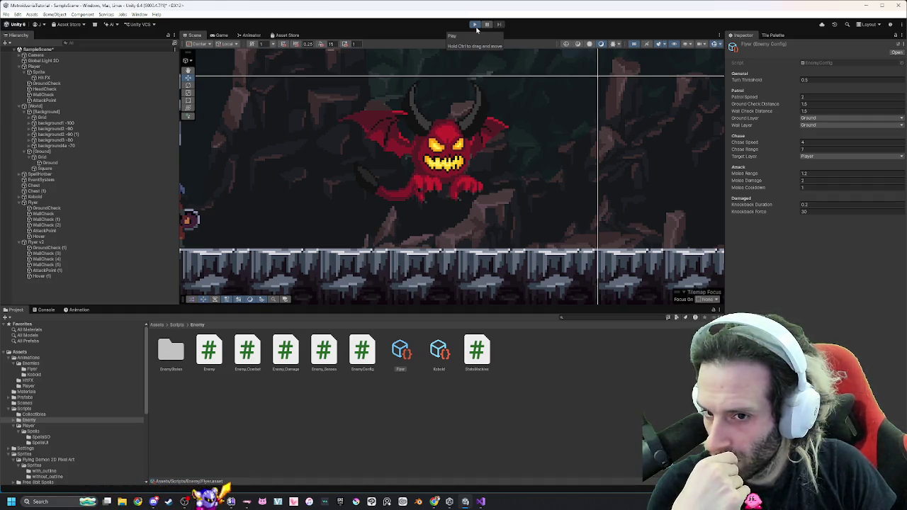
Play-test attacking the demon, see the NullReferenceException in the Console, then stop play.
{"action": "left_click", "coordinate": [476, 26]}
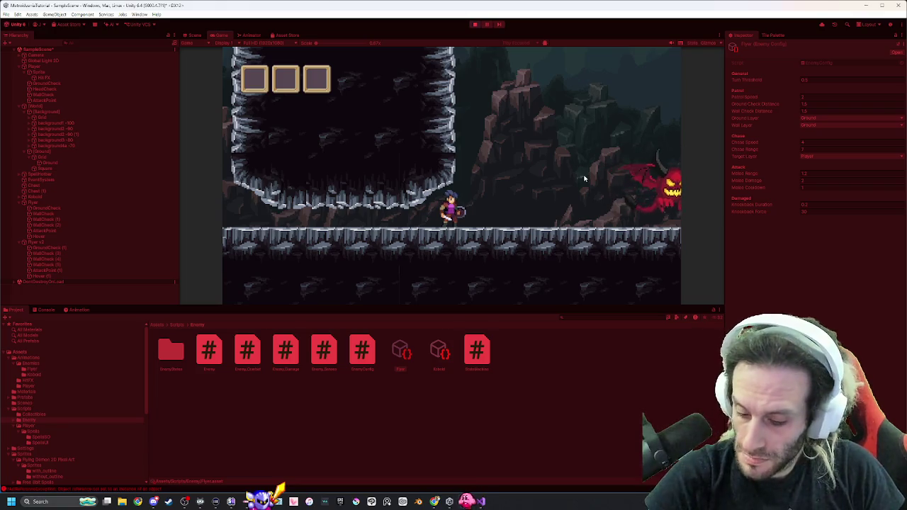
{"action": "key", "text": "d"}
{"action": "key", "text": "d"}
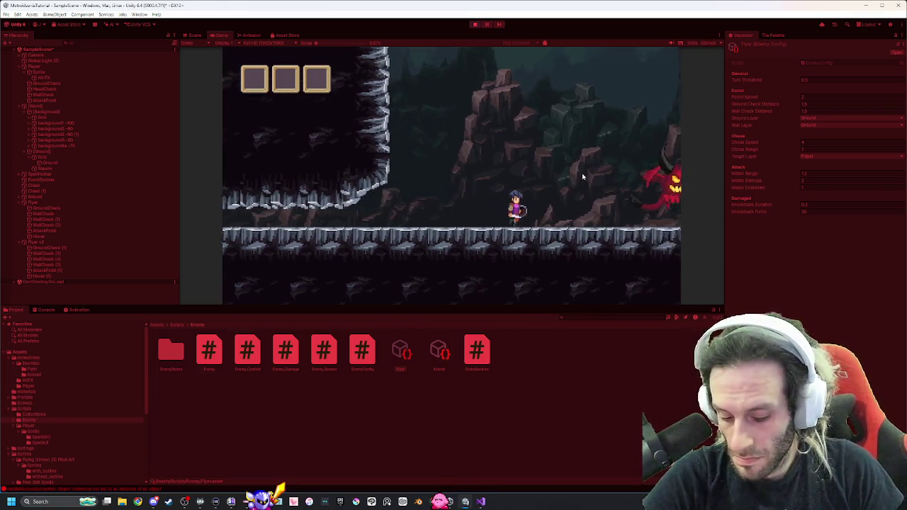
{"action": "key", "text": "d"}
{"action": "key", "text": "a"}
{"action": "key", "text": "a"}
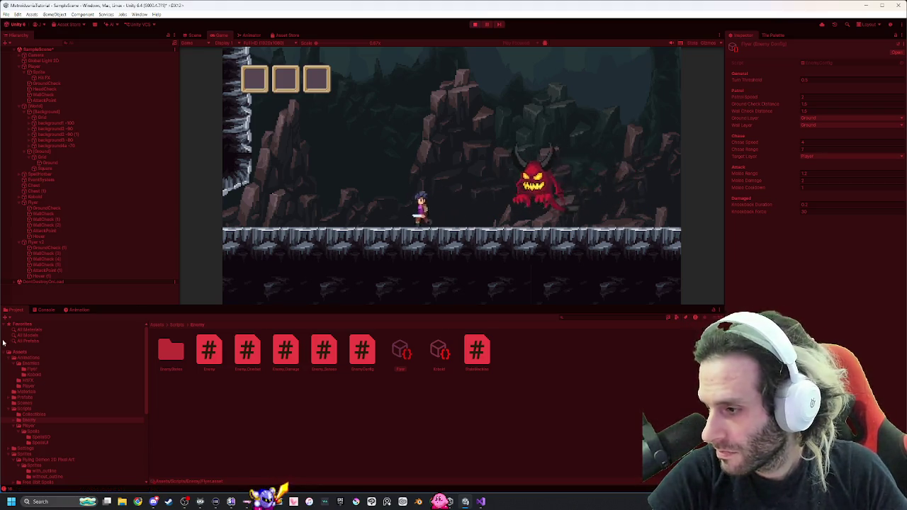
{"action": "left_click", "coordinate": [44, 309]}
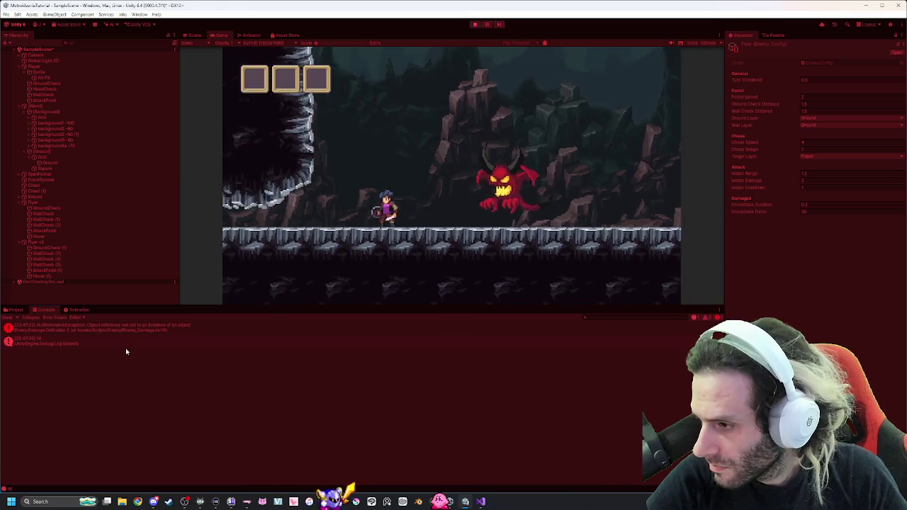
{"action": "left_click", "coordinate": [340, 220]}
{"action": "key", "text": "a"}
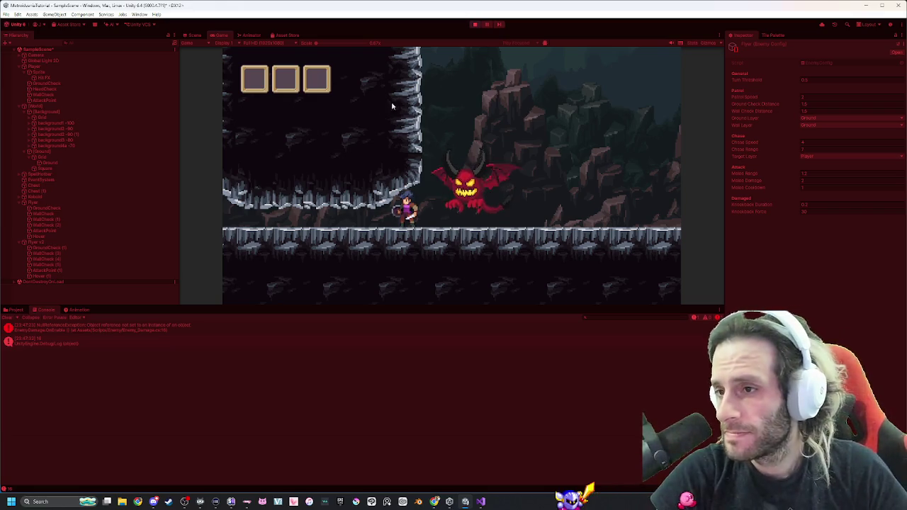
{"action": "left_click", "coordinate": [476, 24]}
{"action": "key", "text": "alt+Tab"}
{"action": "key", "text": "alt+Tab"}
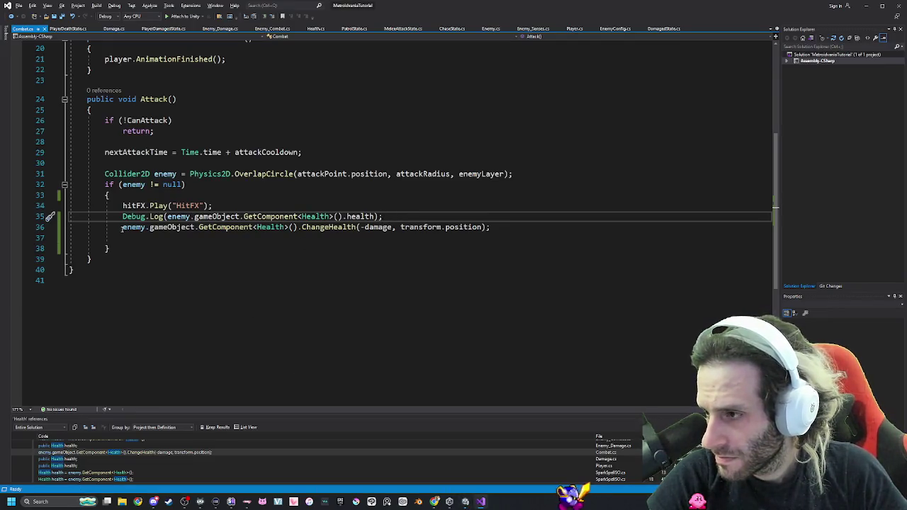
Change Combat.cs line 35 to Debug.Log(damage) instead of logging the enemy's Health.
{"action": "left_click_drag", "start_coordinate": [167, 216], "coordinate": [383, 217]}
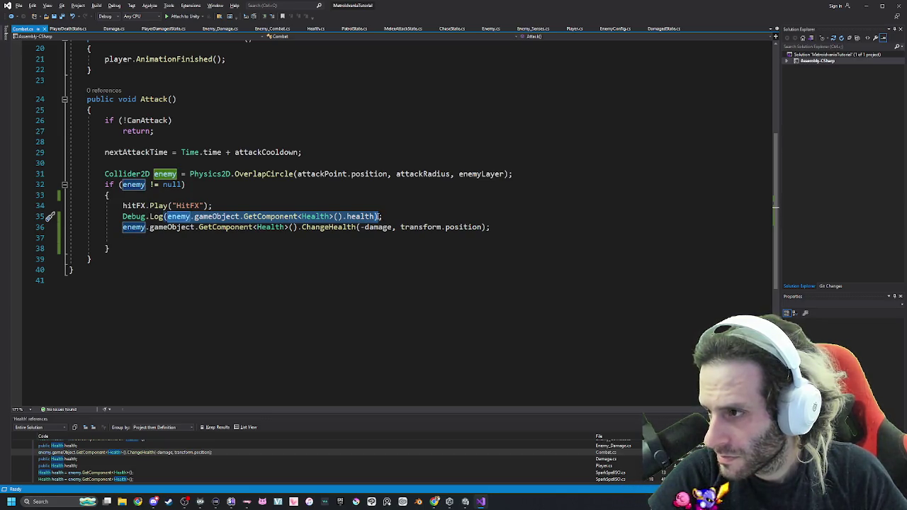
{"action": "scroll", "coordinate": [389, 214], "scroll_direction": "up", "scroll_amount": 6}
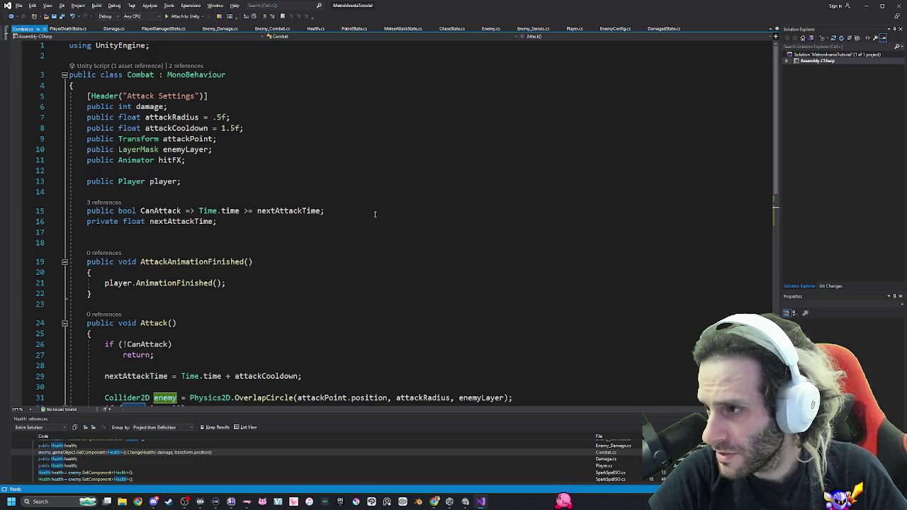
{"action": "scroll", "coordinate": [375, 214], "scroll_direction": "down", "scroll_amount": 5}
{"action": "type", "text": "da"}
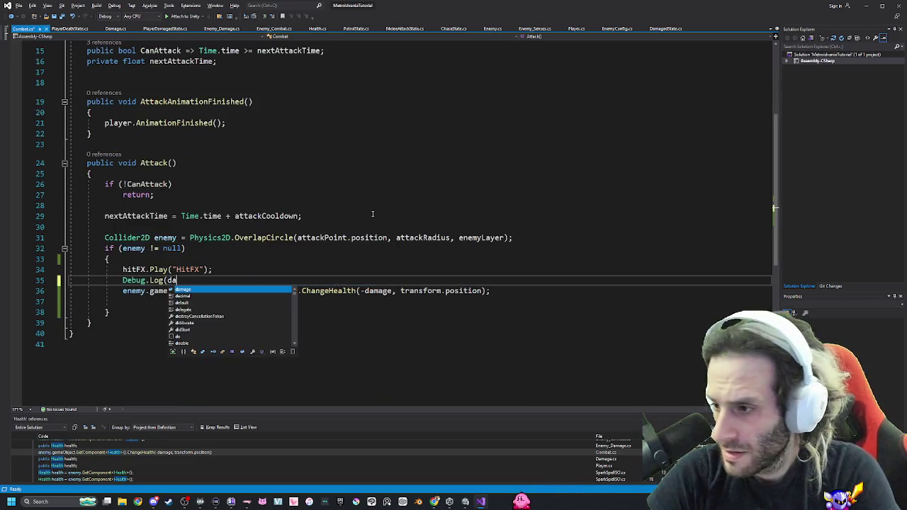
{"action": "type", "text": "mage);"}
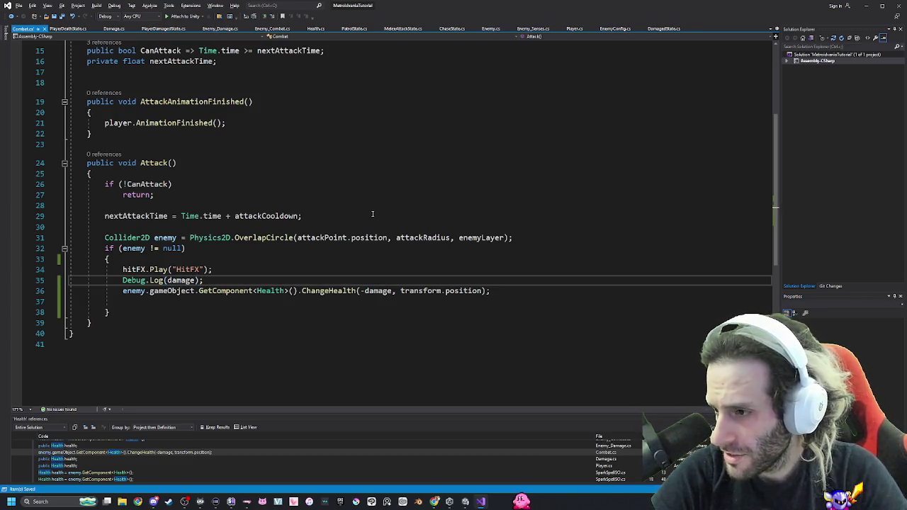
{"action": "key", "text": "alt+Tab"}
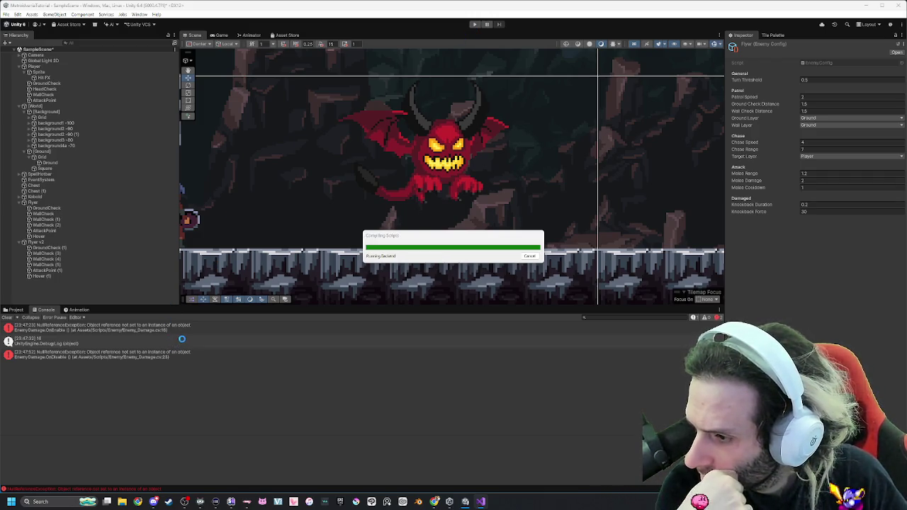
Check the OnDisable error, hide the scene grid, and reselect Flyer V2.
{"action": "left_click", "coordinate": [144, 358]}
{"action": "left_click", "coordinate": [371, 180]}
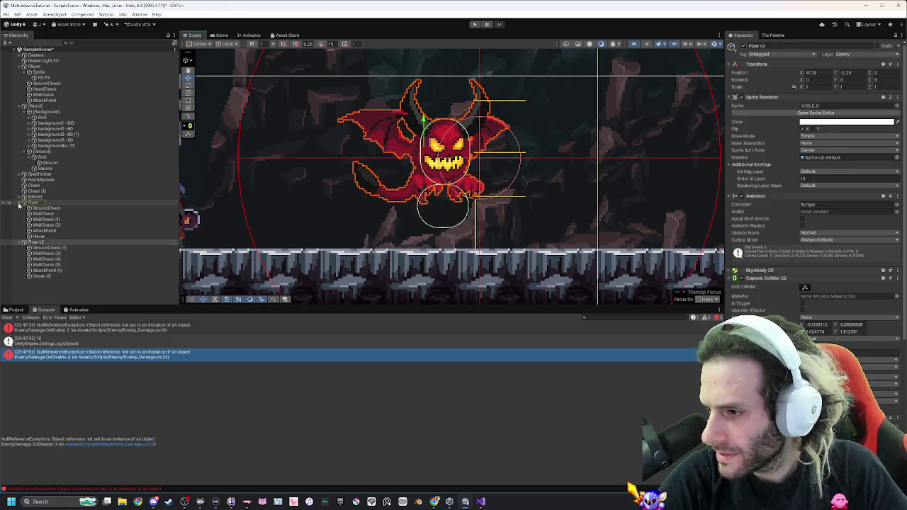
{"action": "left_click", "coordinate": [339, 219]}
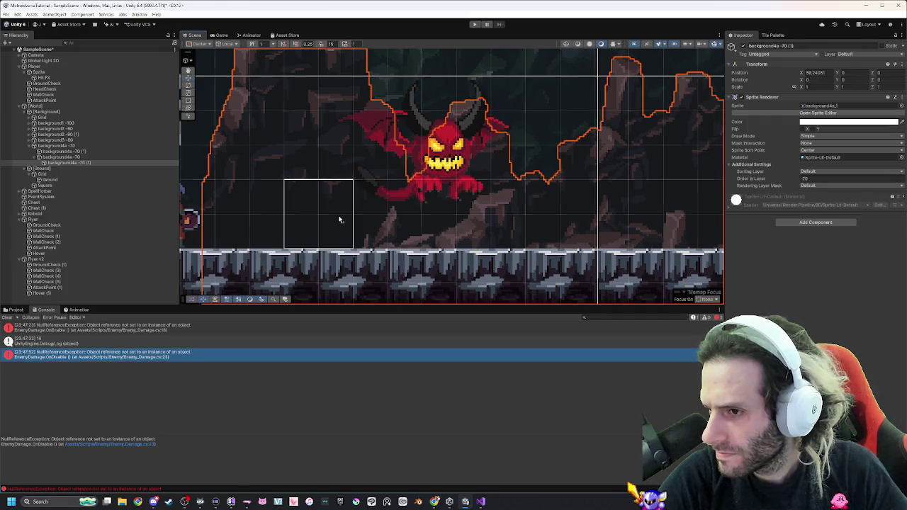
{"action": "key", "text": "ctrl+shift+g"}
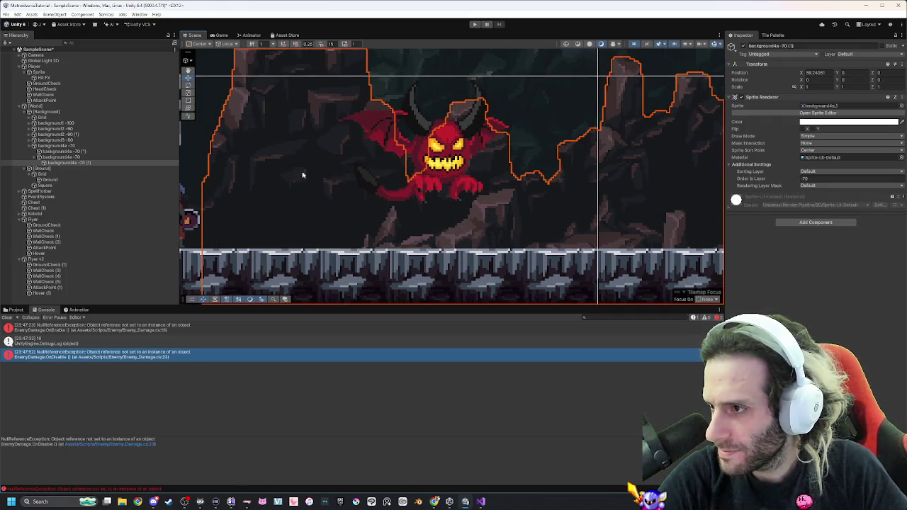
{"action": "left_click", "coordinate": [56, 259]}
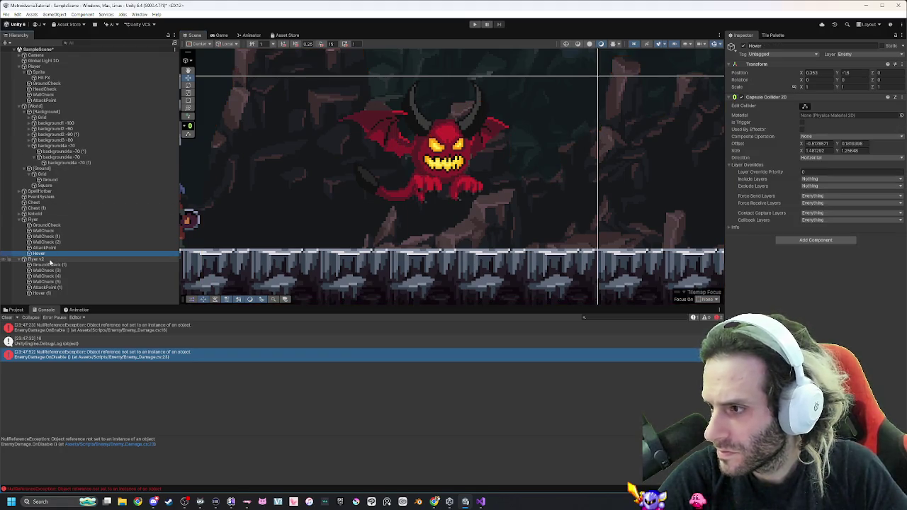
Play-test attacking Flyer V2 and open the Combat.Attack null reference line in code.
{"action": "left_click", "coordinate": [476, 25]}
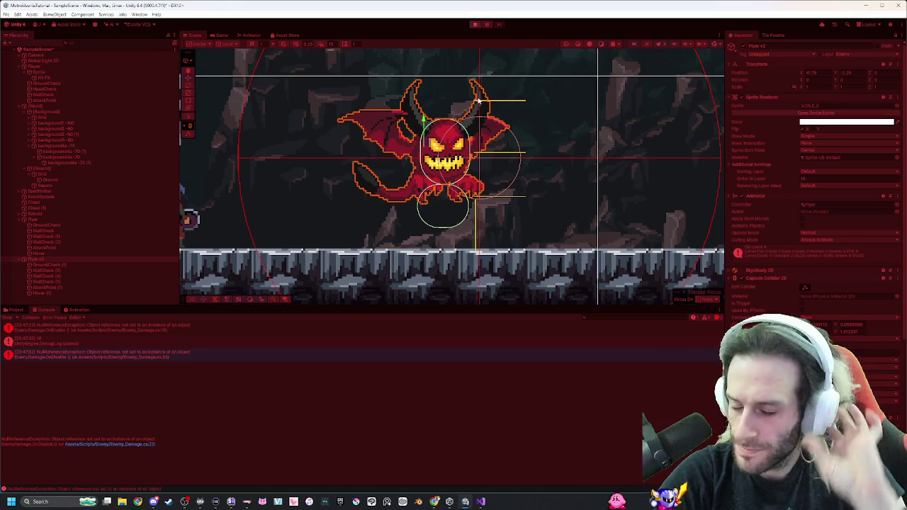
{"action": "key", "text": "d"}
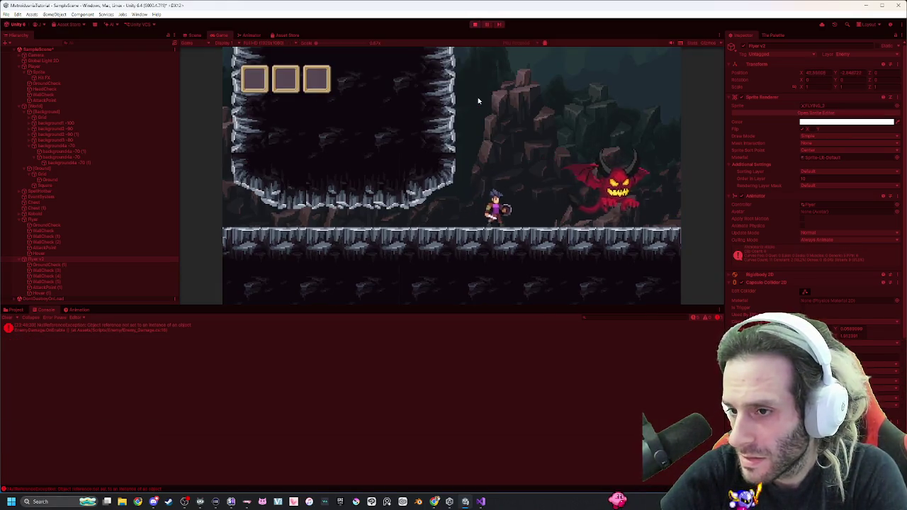
{"action": "key", "text": "a"}
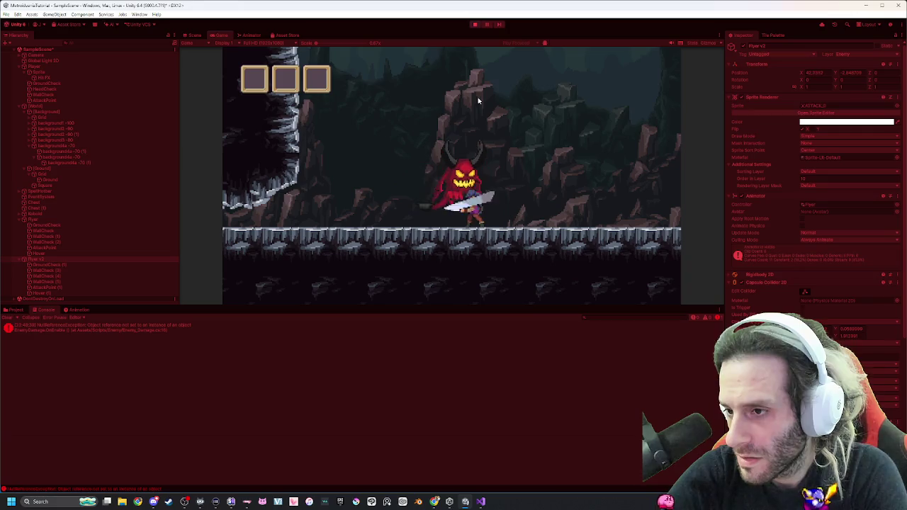
{"action": "left_click", "coordinate": [478, 97]}
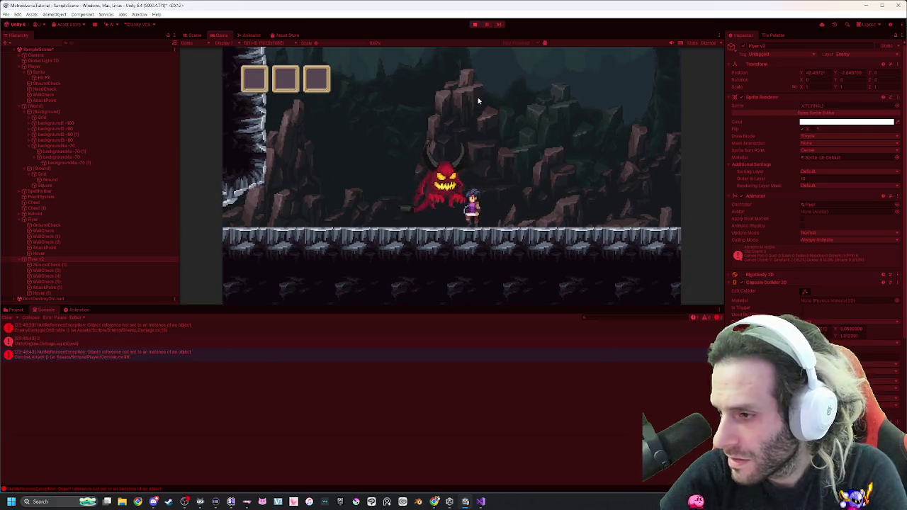
{"action": "key", "text": "a"}
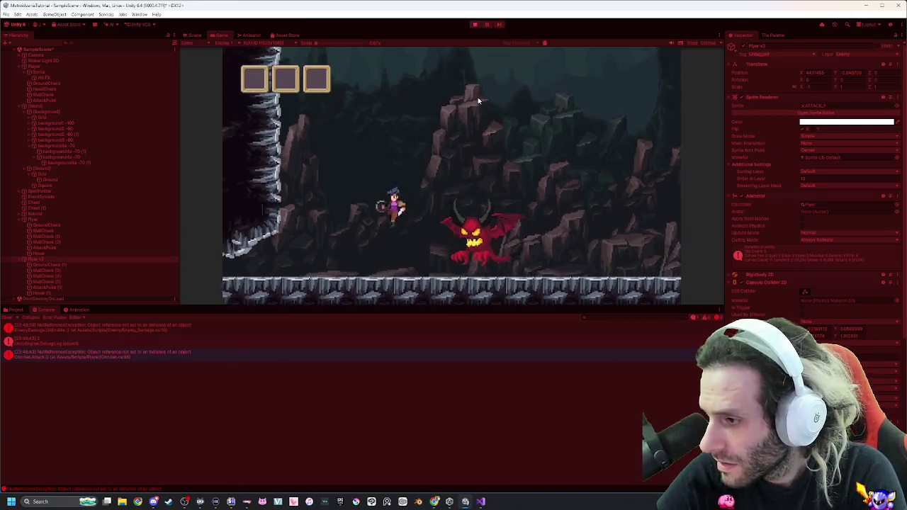
{"action": "key", "text": "a"}
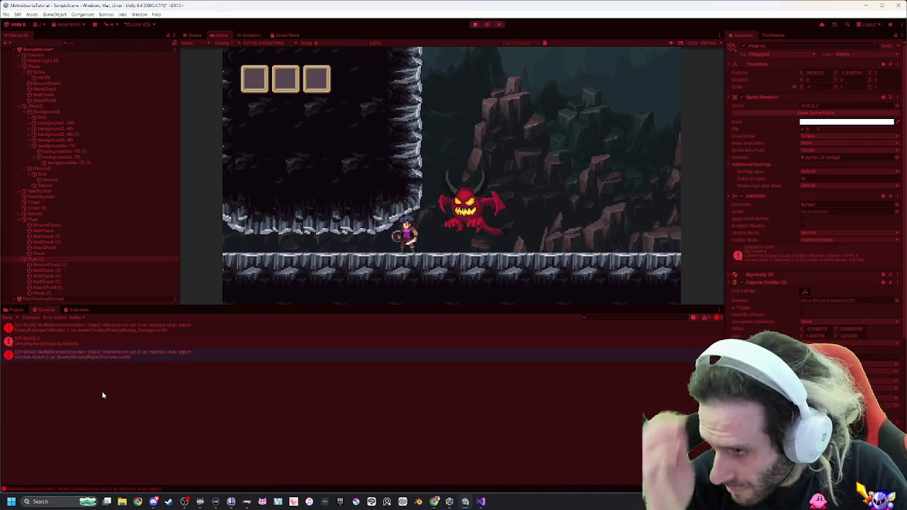
{"action": "left_click", "coordinate": [113, 352]}
{"action": "double_click", "coordinate": [114, 352]}
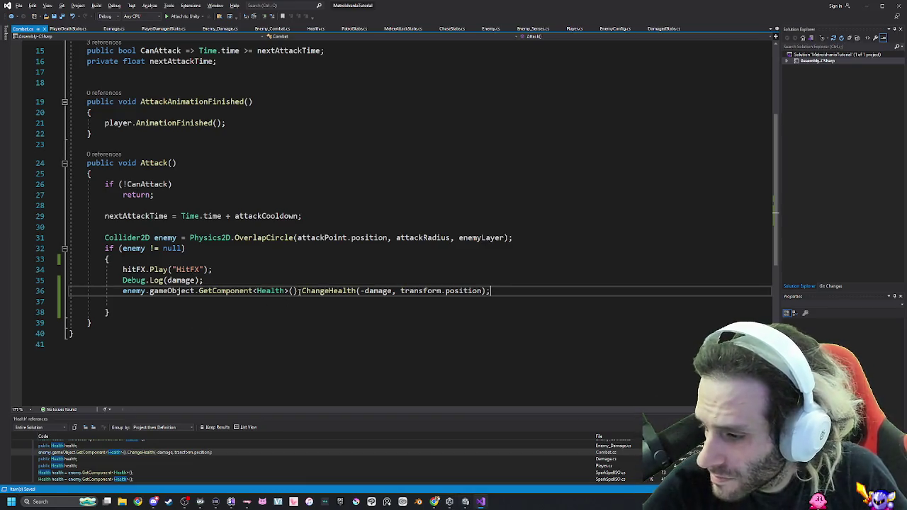
Trace the EnemyDamage.OnEnable error to line 16, then review Flyer V2's Inspector components.
{"action": "key", "text": "alt+Tab"}
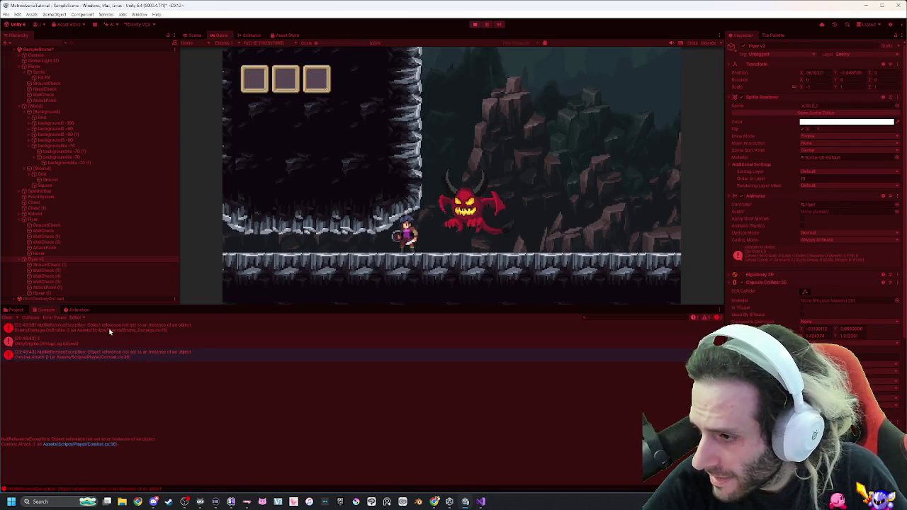
{"action": "double_click", "coordinate": [110, 331]}
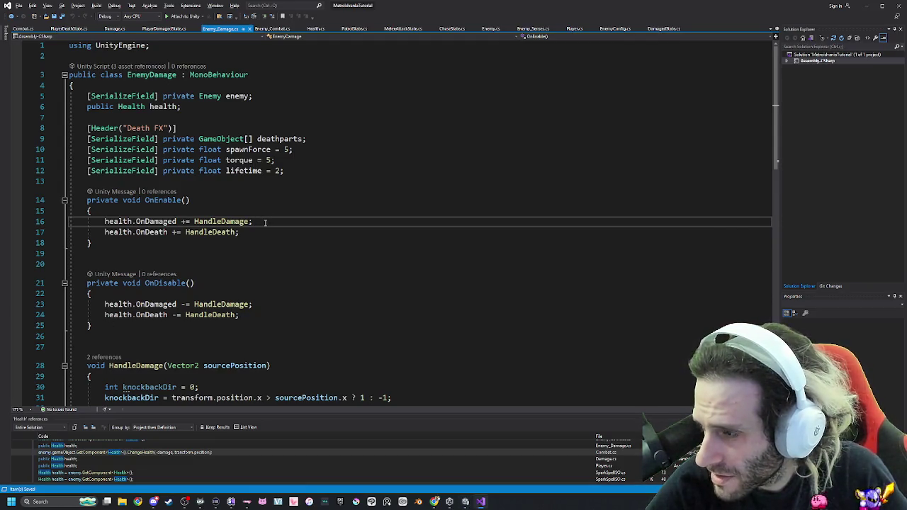
{"action": "key", "text": "alt+Tab"}
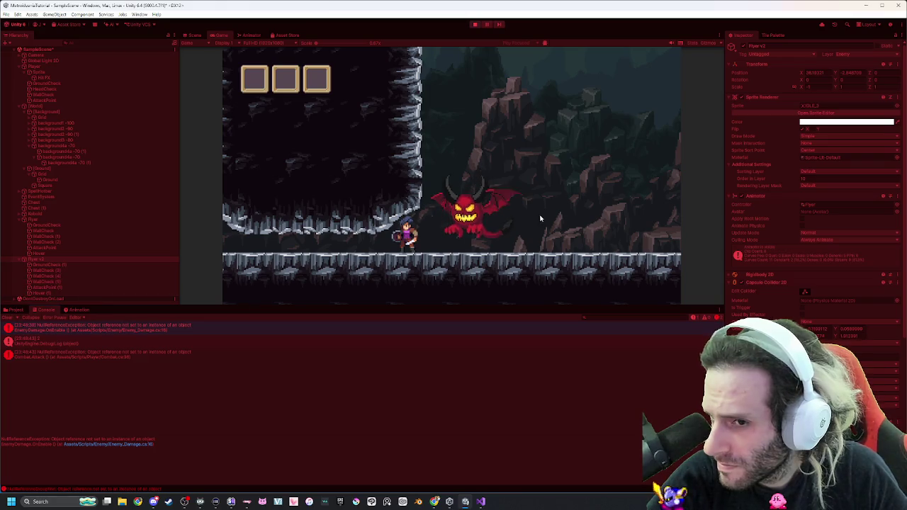
{"action": "scroll", "coordinate": [810, 203], "scroll_direction": "down", "scroll_amount": 4}
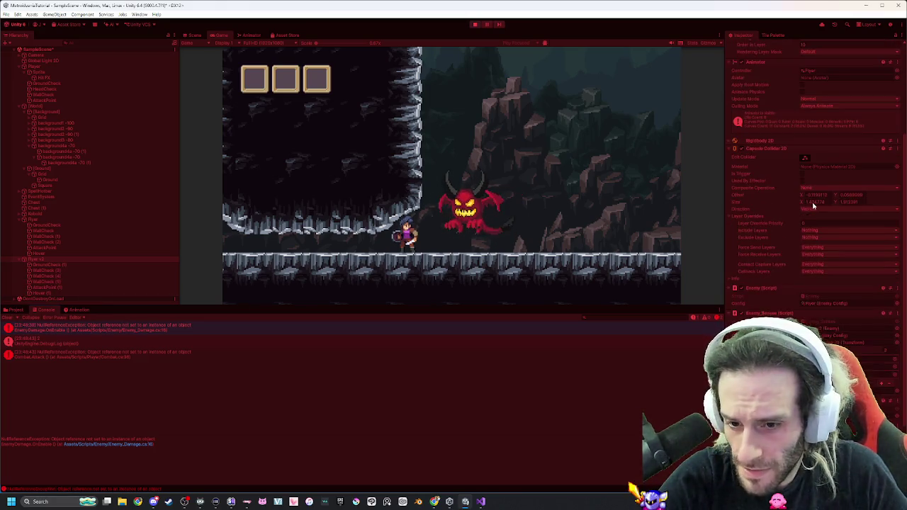
{"action": "scroll", "coordinate": [812, 205], "scroll_direction": "down", "scroll_amount": 2}
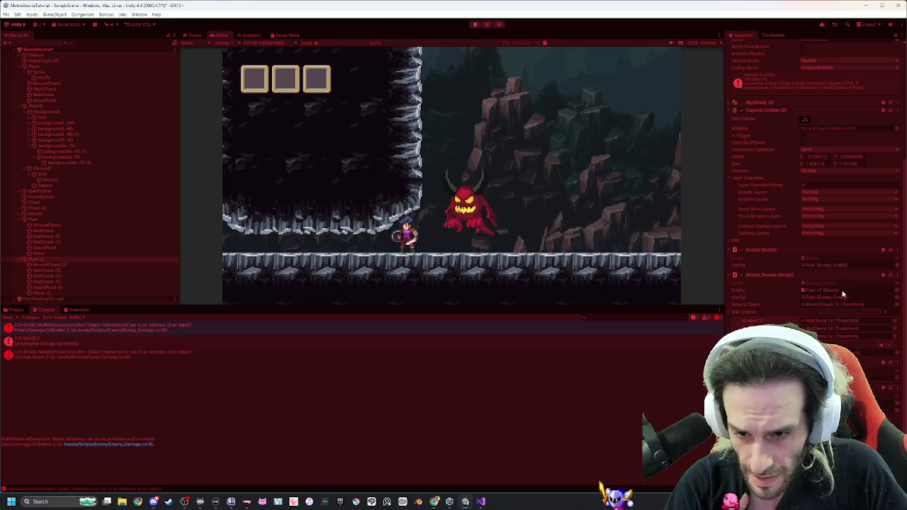
{"action": "scroll", "coordinate": [843, 292], "scroll_direction": "down", "scroll_amount": 2}
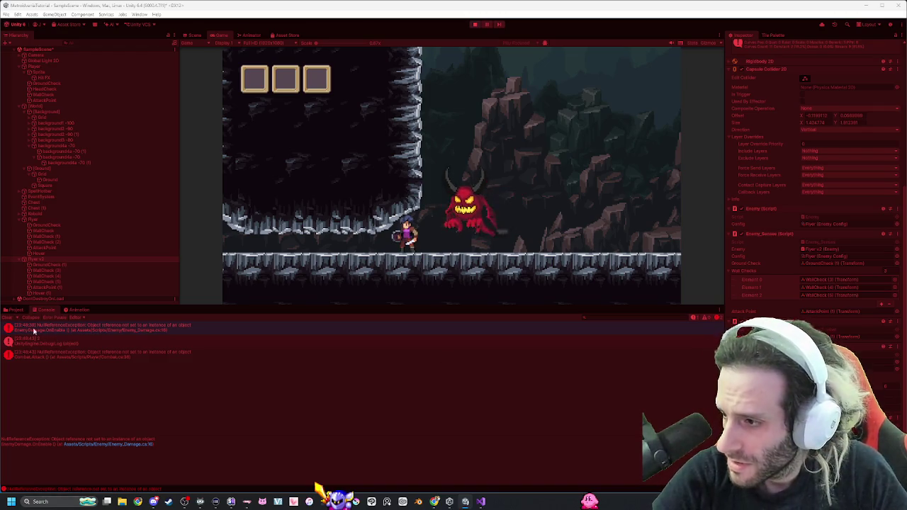
{"action": "left_click", "coordinate": [21, 312]}
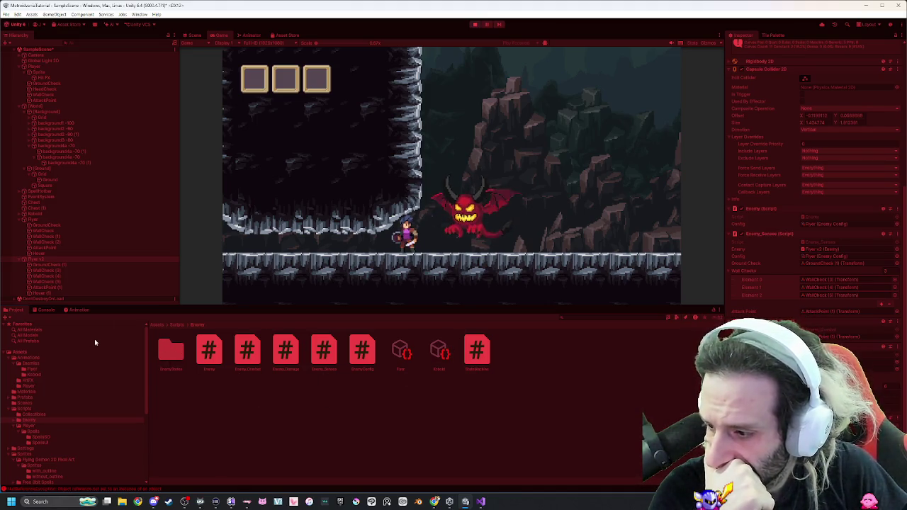
Select the Combat.Attack error and review the Combat component on Player > Sprite.
{"action": "left_click", "coordinate": [58, 311]}
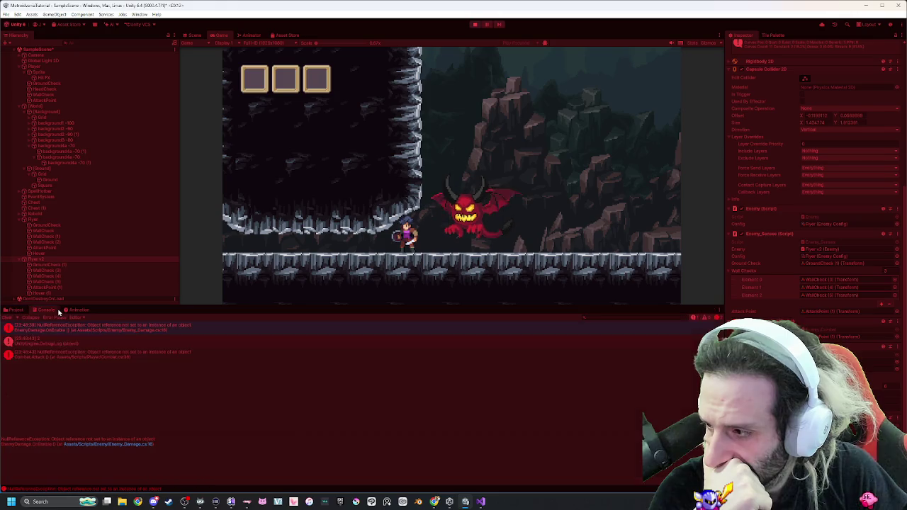
{"action": "left_click", "coordinate": [118, 360]}
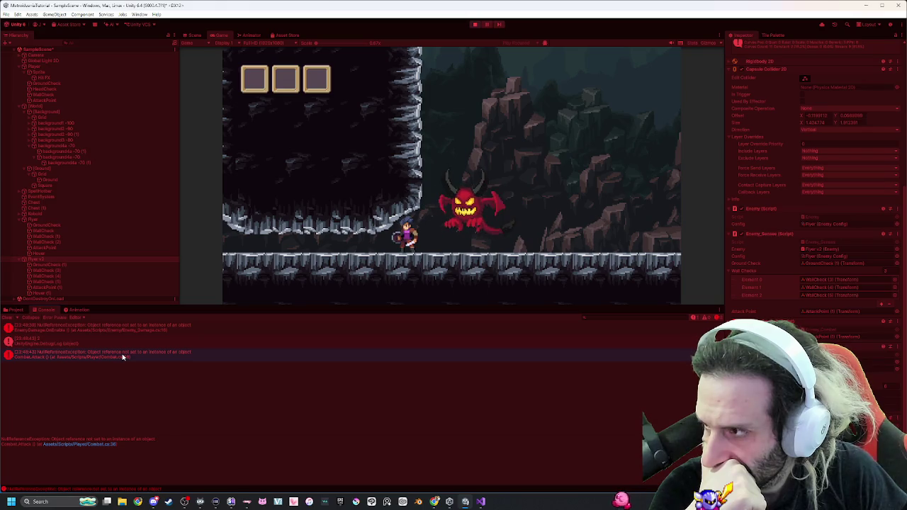
{"action": "left_click", "coordinate": [50, 73]}
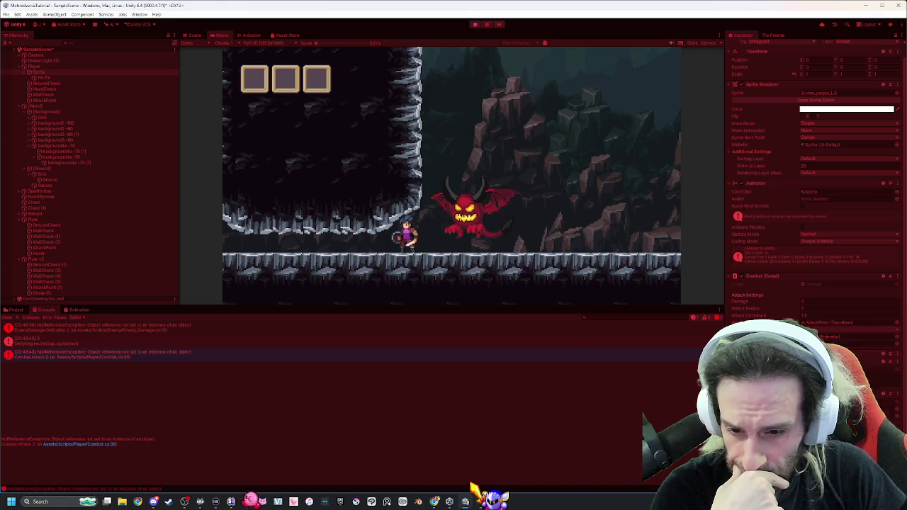
{"action": "scroll", "coordinate": [815, 177], "scroll_direction": "down", "scroll_amount": 2}
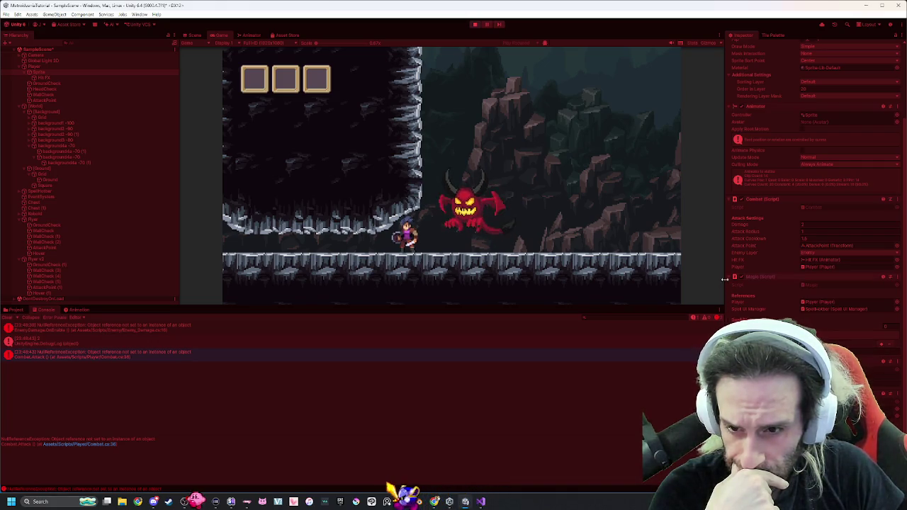
{"action": "scroll", "coordinate": [727, 281], "scroll_direction": "up", "scroll_amount": 2}
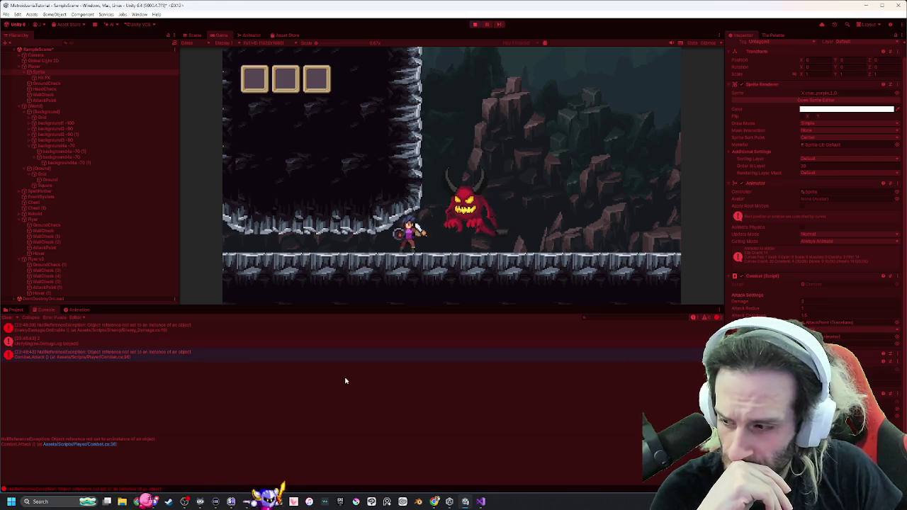
{"action": "key", "text": "alt+Tab"}
{"action": "key", "text": "alt+Tab"}
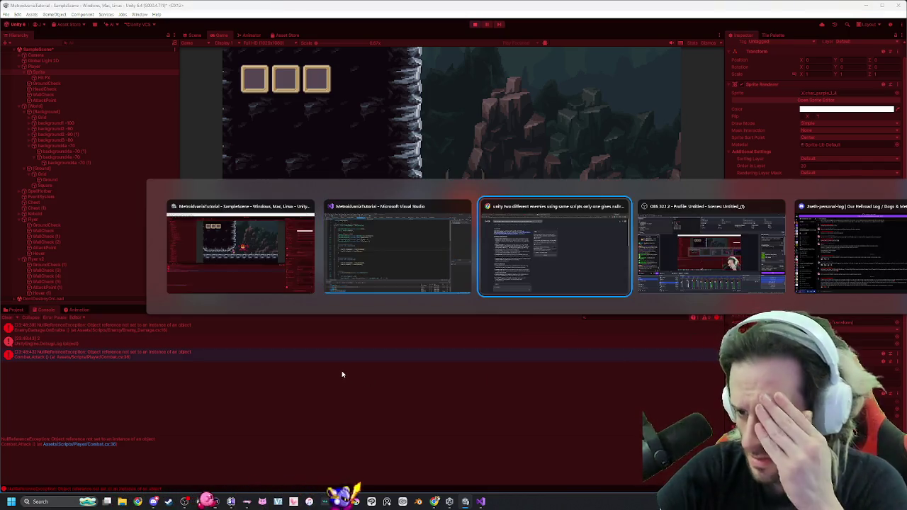
Glance at the code, then drag the player left in the Scene view while the game runs.
{"action": "key", "text": "alt+shift+Tab"}
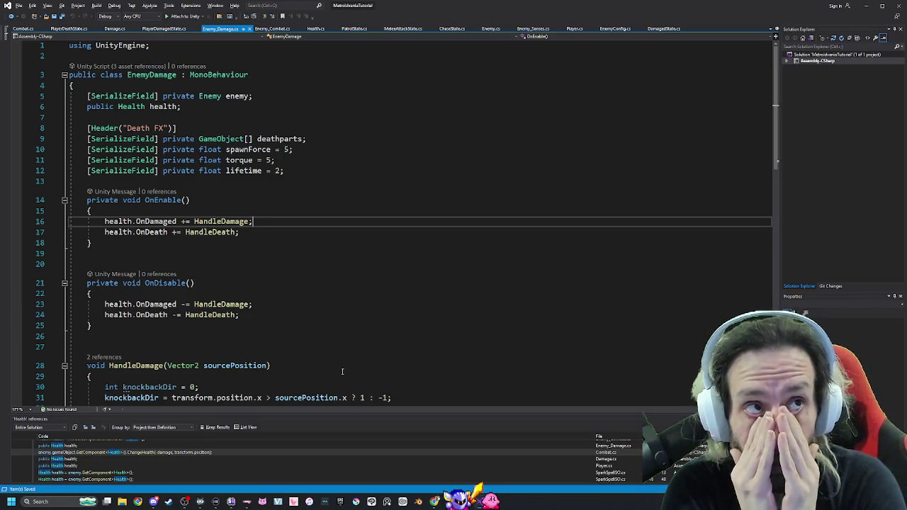
{"action": "key", "text": "alt+Tab"}
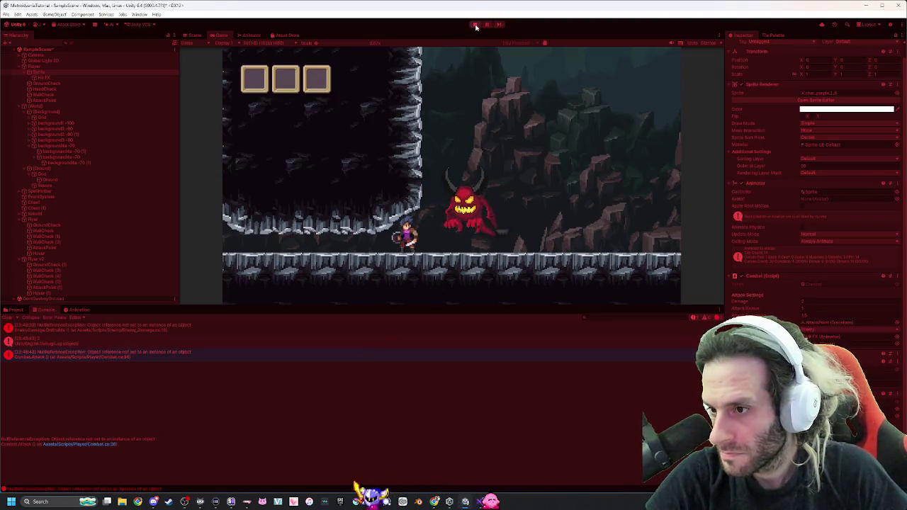
{"action": "key", "text": "ctrl+1"}
{"action": "scroll", "coordinate": [537, 177], "scroll_direction": "down", "scroll_amount": 5}
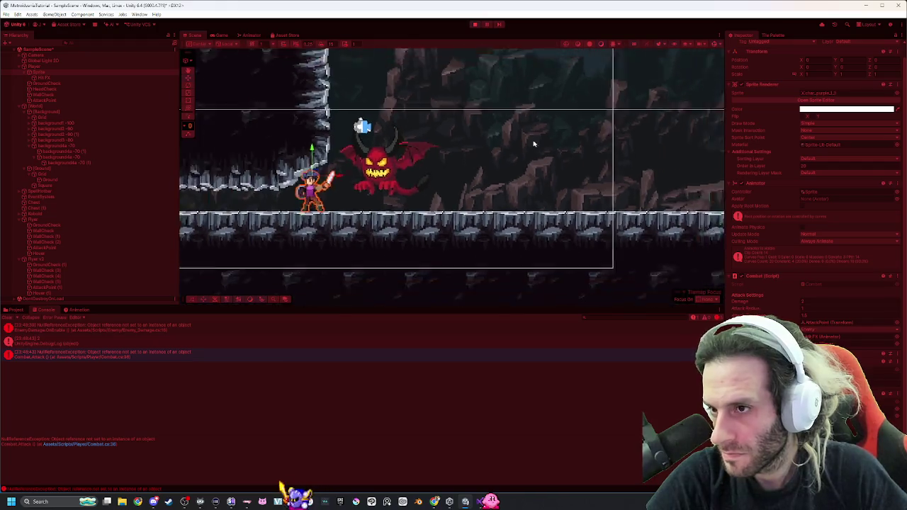
{"action": "scroll", "coordinate": [503, 79], "scroll_direction": "down", "scroll_amount": 2}
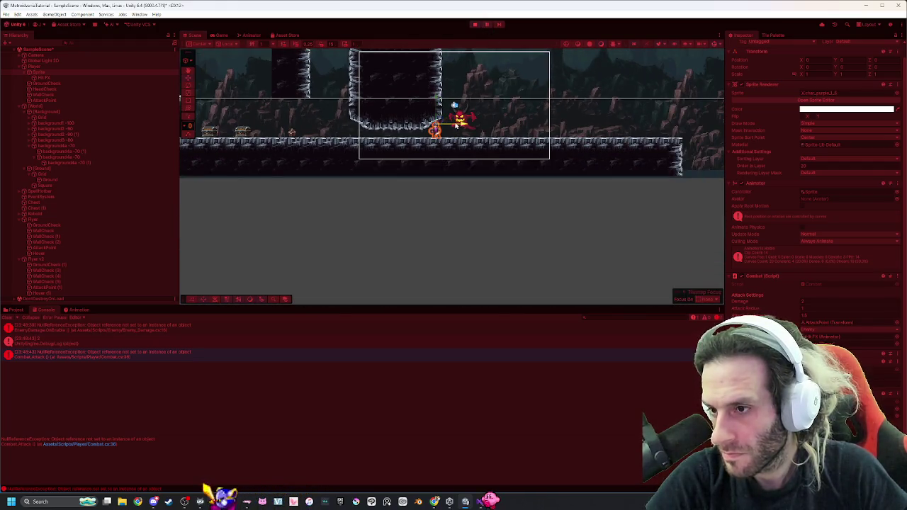
{"action": "left_click_drag", "start_coordinate": [469, 125], "coordinate": [292, 122]}
{"action": "key", "text": "ctrl+2"}
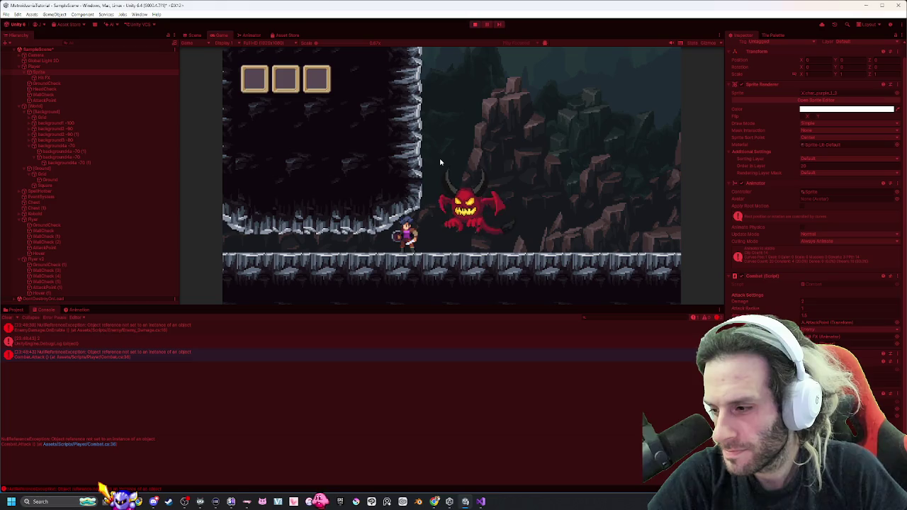
{"action": "key", "text": "ctrl+1"}
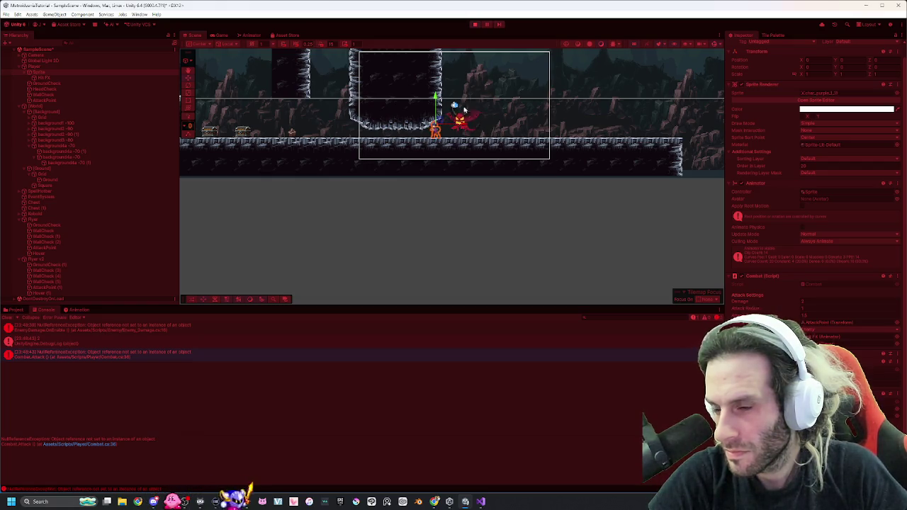
Pause the game, select the player character, and exit Play mode.
{"action": "left_click", "coordinate": [486, 24]}
{"action": "left_click", "coordinate": [443, 128]}
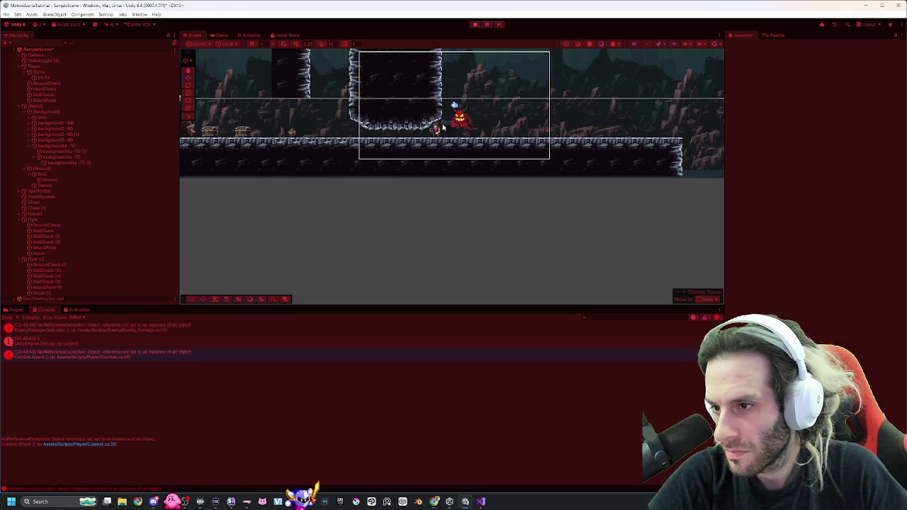
{"action": "left_click", "coordinate": [441, 131]}
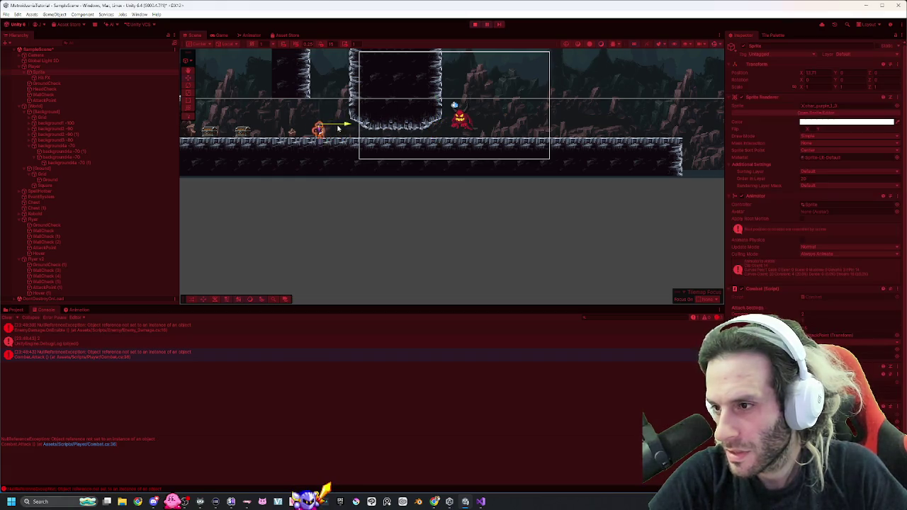
{"action": "left_click", "coordinate": [475, 25]}
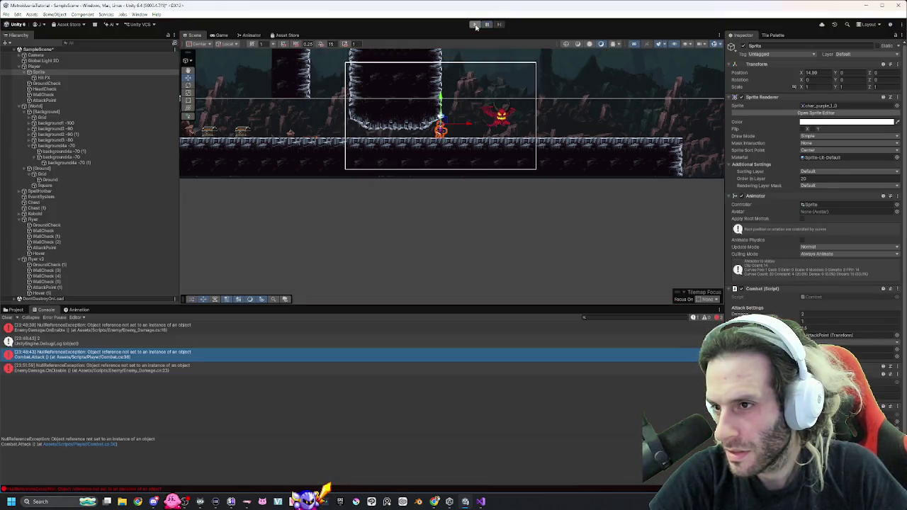
Start the game, walk right and swing the sword repeatedly at the flying demon.
{"action": "left_click", "coordinate": [475, 24]}
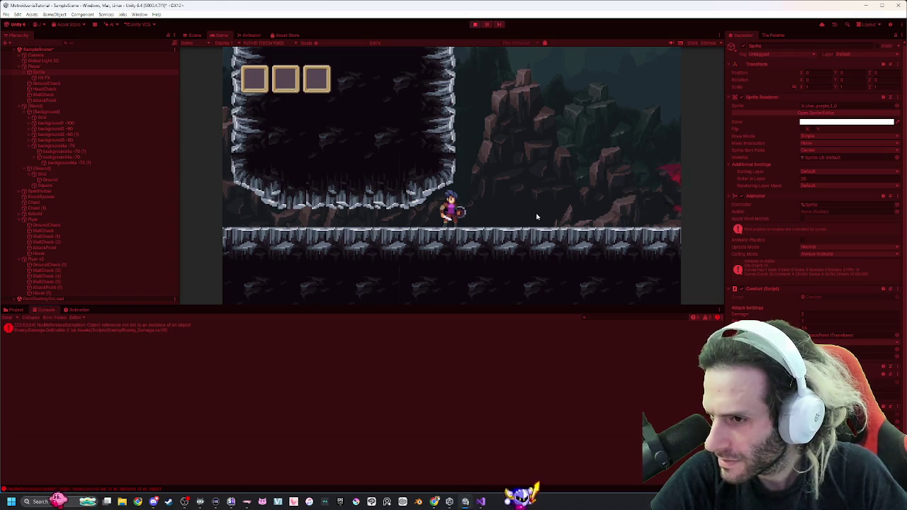
{"action": "key", "text": "d"}
{"action": "key", "text": "d"}
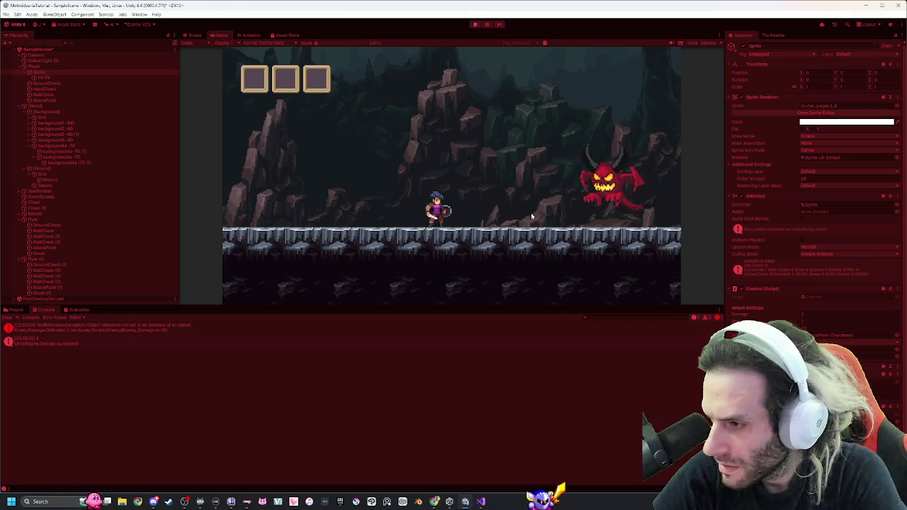
{"action": "key", "text": "d"}
{"action": "left_click", "coordinate": [532, 215]}
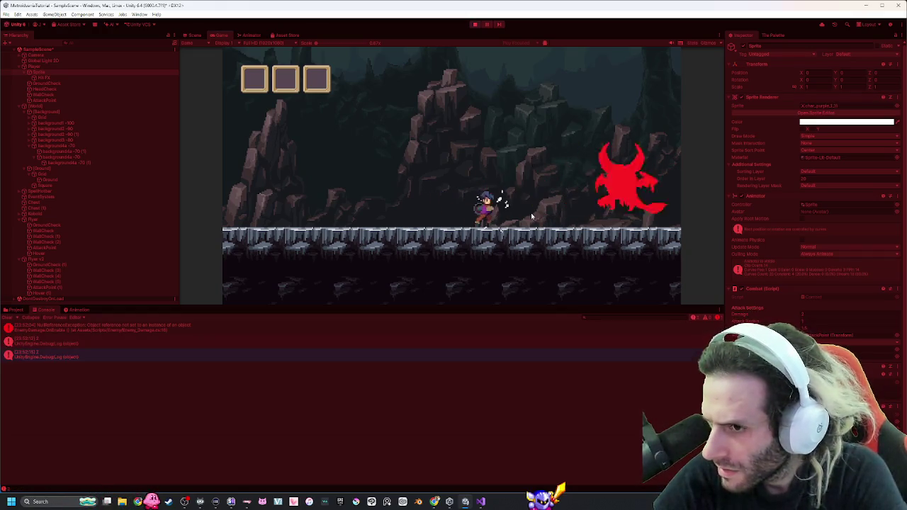
{"action": "left_click", "coordinate": [530, 213]}
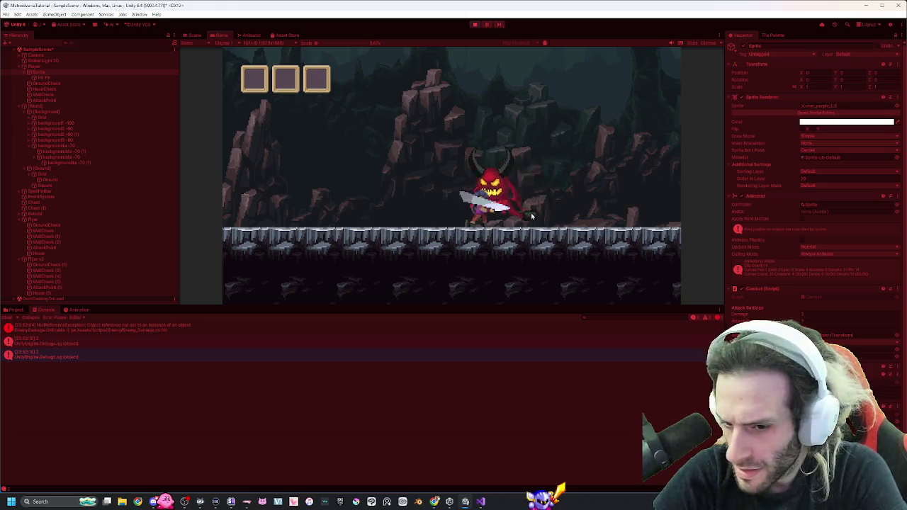
{"action": "key", "text": "d"}
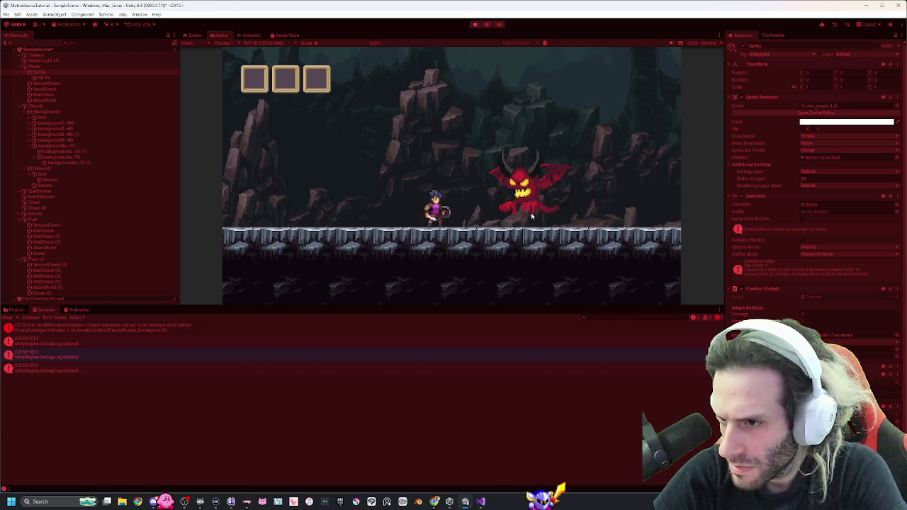
{"action": "key", "text": "d"}
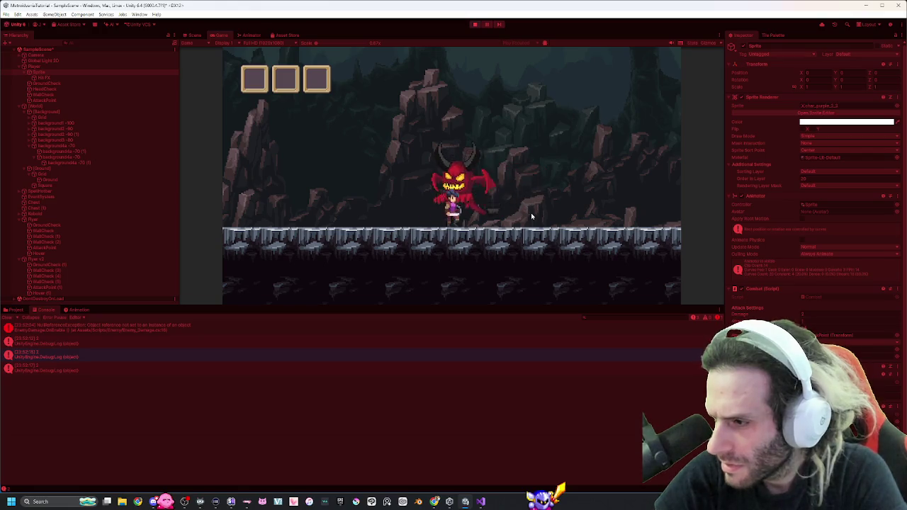
{"action": "left_click", "coordinate": [531, 213]}
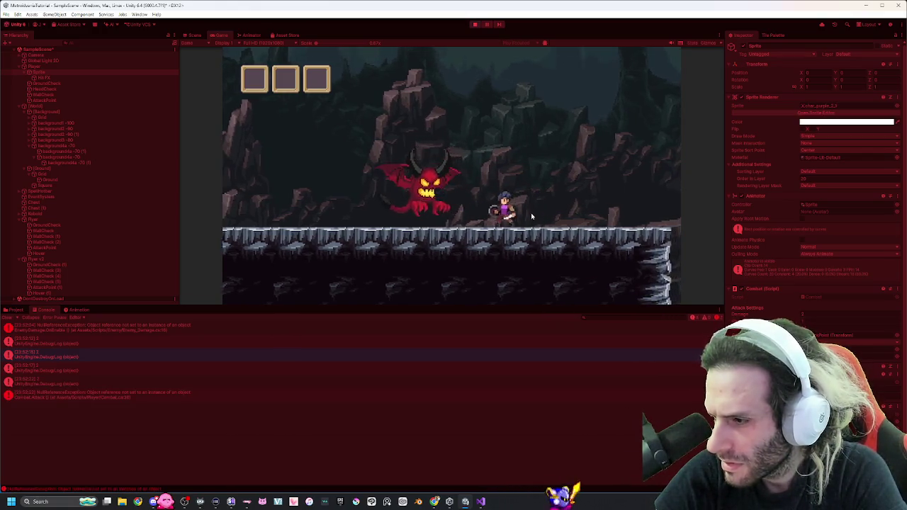
{"action": "key", "text": "d"}
{"action": "left_click", "coordinate": [531, 212]}
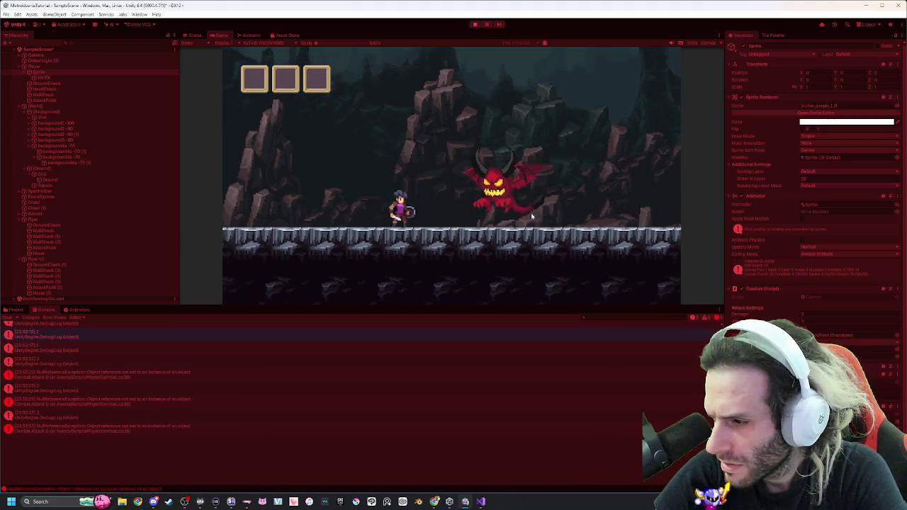
{"action": "left_click", "coordinate": [531, 212]}
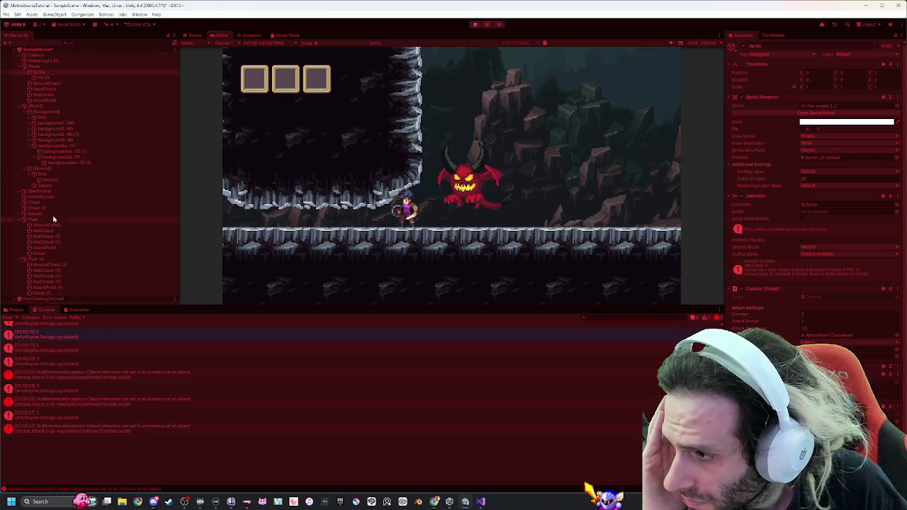
Put the Hover (1) collider object on the Default layer.
{"action": "left_click", "coordinate": [66, 295]}
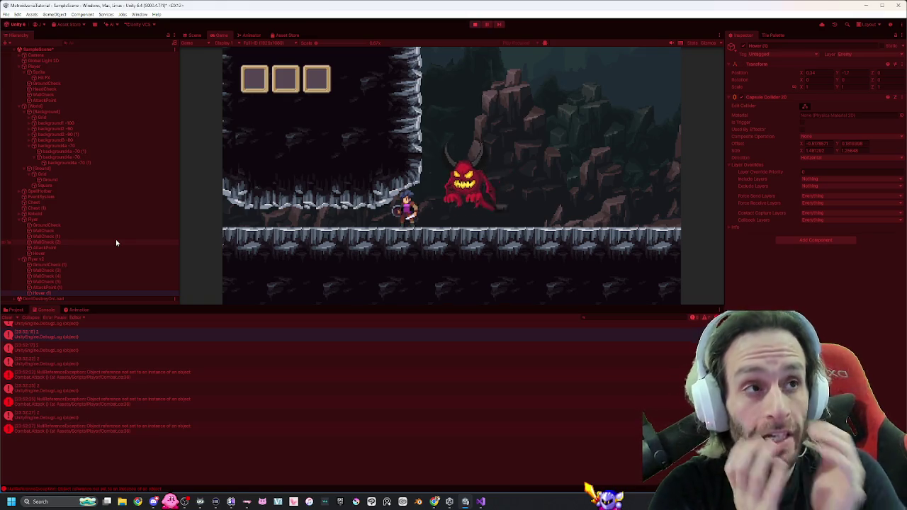
{"action": "left_click", "coordinate": [849, 55]}
{"action": "left_click", "coordinate": [860, 62]}
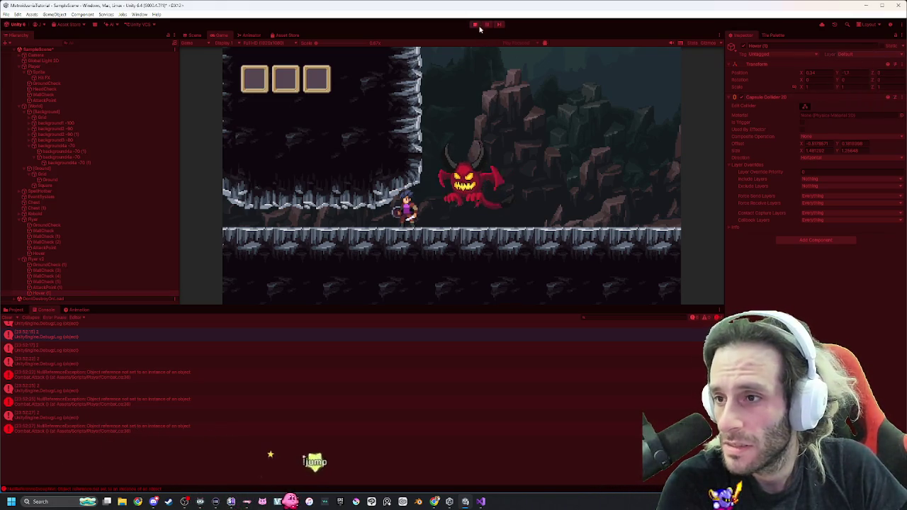
Walk toward the demon and attack it again to test hits, then stop the game.
{"action": "left_click", "coordinate": [480, 150]}
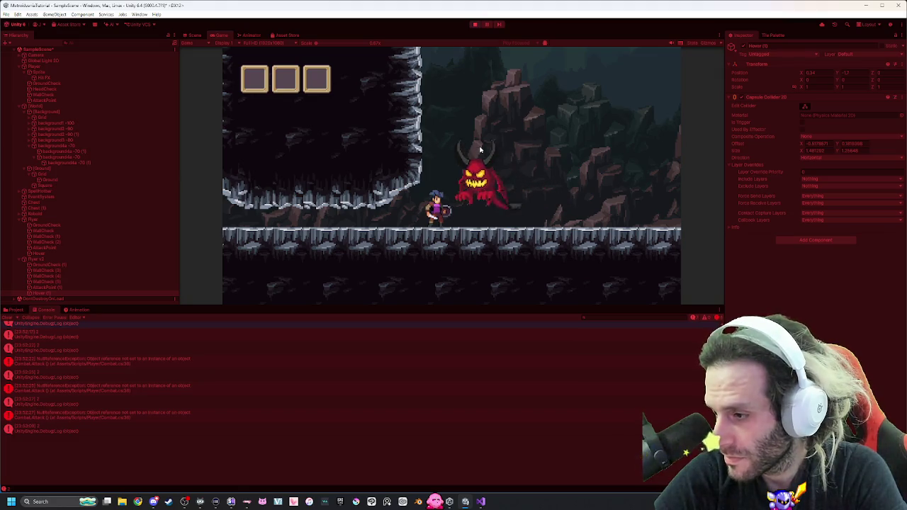
{"action": "left_click", "coordinate": [479, 150]}
{"action": "key", "text": "d"}
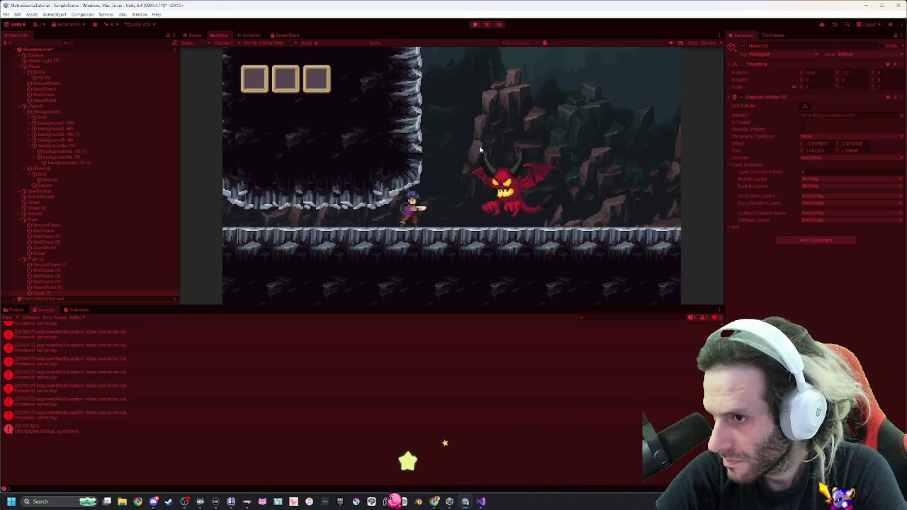
{"action": "key", "text": "d"}
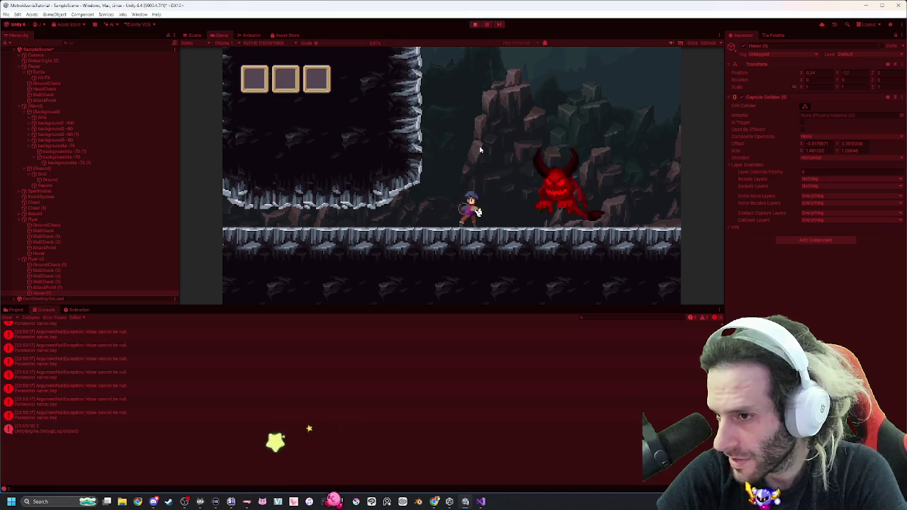
{"action": "key", "text": "d"}
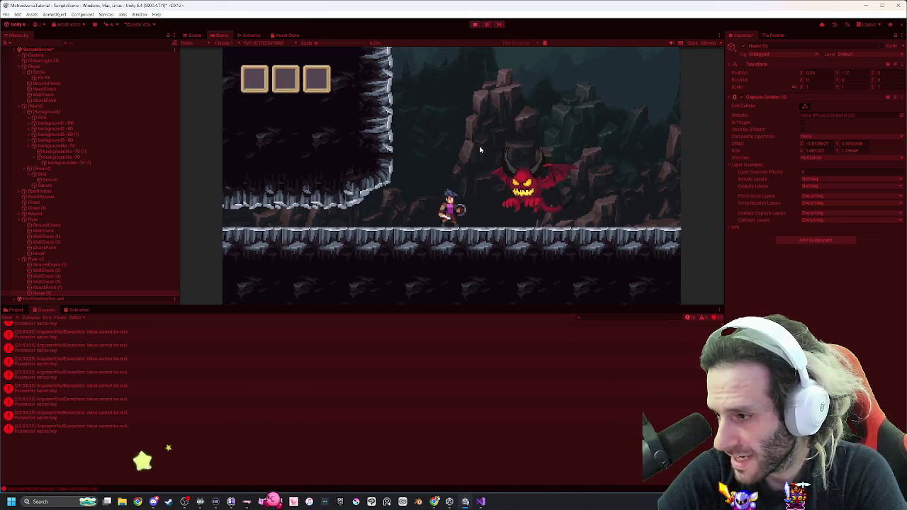
{"action": "left_click", "coordinate": [480, 149]}
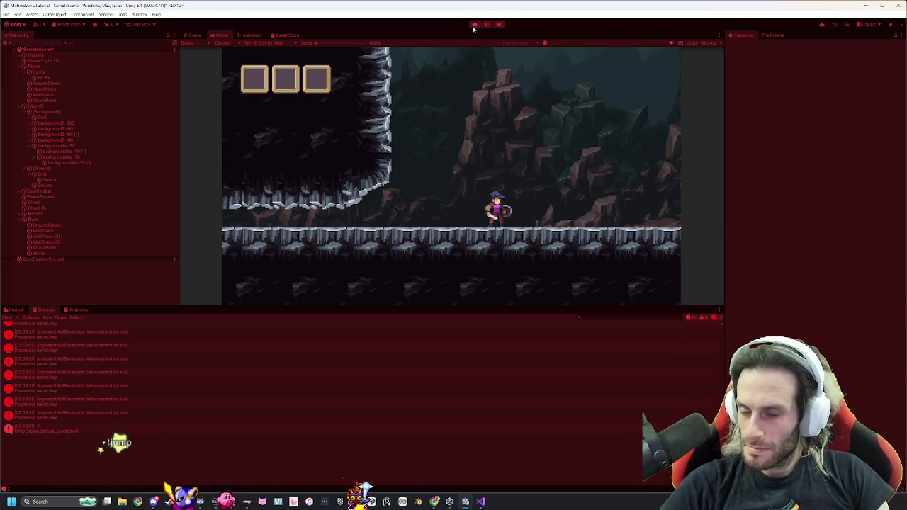
{"action": "key", "text": "ctrl+p"}
{"action": "key", "text": "alt+Tab"}
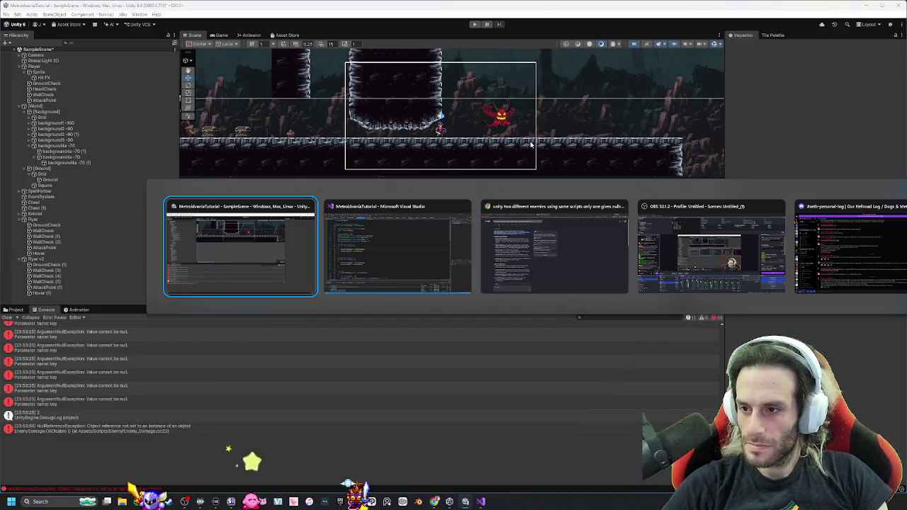
Delete the Flyer v2 object together with its children.
{"action": "left_click", "coordinate": [241, 241]}
{"action": "left_click", "coordinate": [70, 260]}
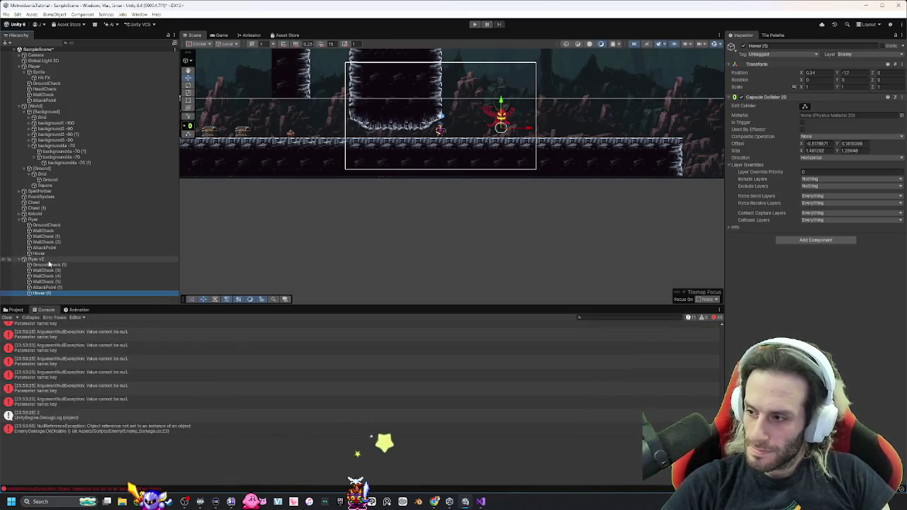
{"action": "key", "text": "shift+End"}
{"action": "key", "text": "Delete"}
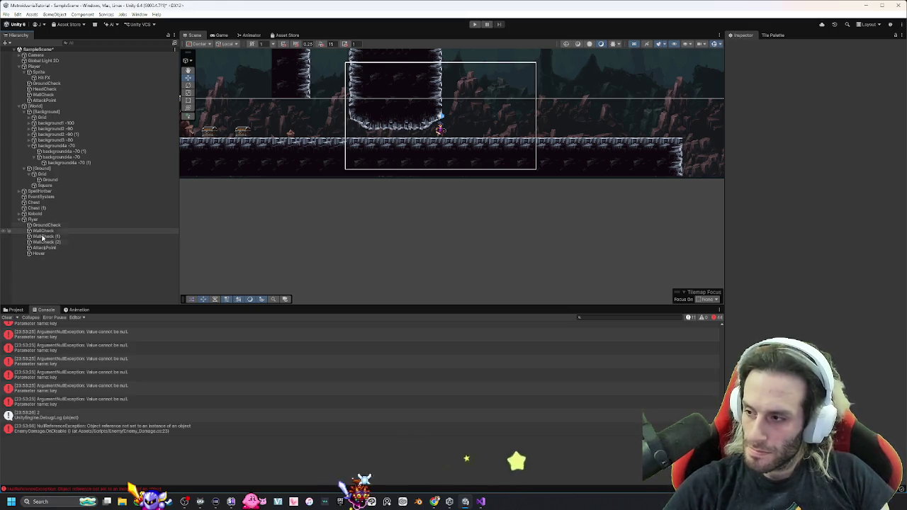
Set the Hover object's layer to Default.
{"action": "left_click", "coordinate": [43, 254]}
{"action": "left_click", "coordinate": [864, 54]}
{"action": "left_click", "coordinate": [866, 64]}
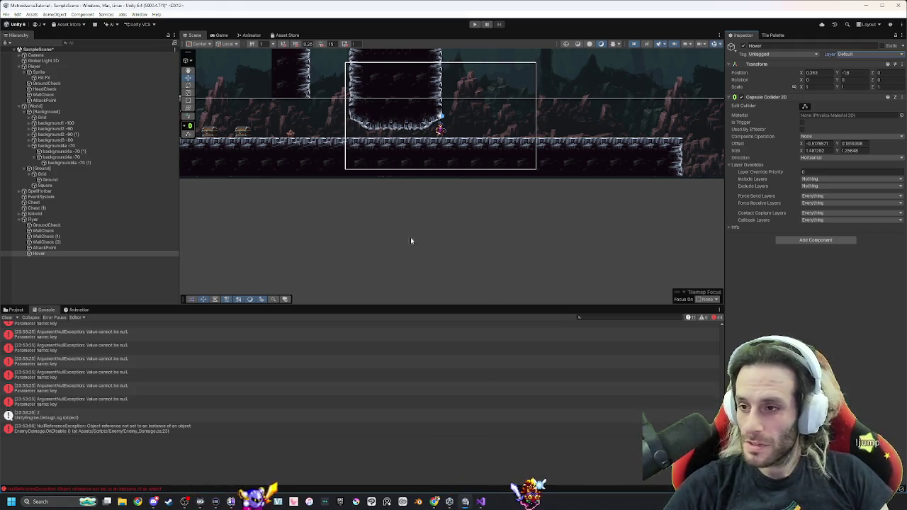
Raise the Flyer enemy to Y -2.04 and clear the console errors.
{"action": "mouse_move", "coordinate": [385, 147]}
{"action": "left_mouse_down"}
{"action": "mouse_move", "coordinate": [594, 198]}
{"action": "mouse_move", "coordinate": [565, 207]}
{"action": "left_mouse_up"}
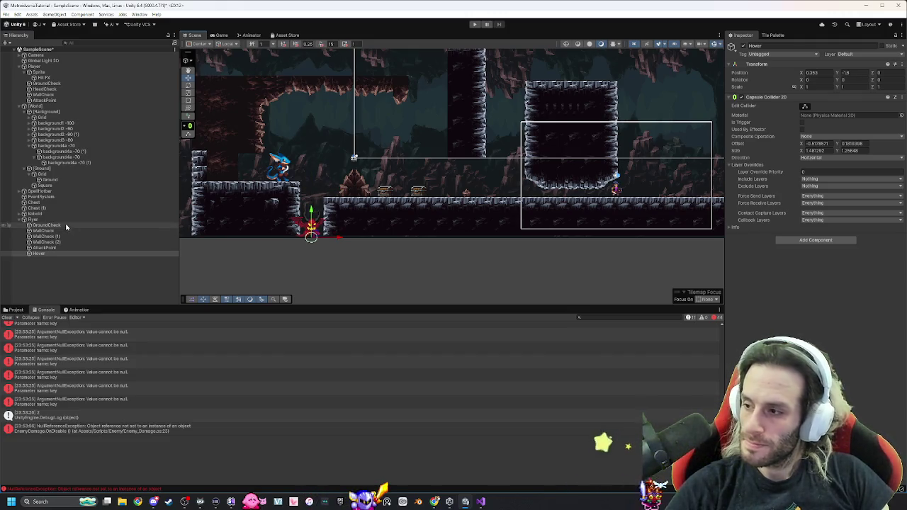
{"action": "left_click", "coordinate": [43, 219]}
{"action": "mouse_move", "coordinate": [321, 193]}
{"action": "left_mouse_down"}
{"action": "mouse_move", "coordinate": [336, 161]}
{"action": "mouse_move", "coordinate": [702, 166]}
{"action": "mouse_move", "coordinate": [659, 152]}
{"action": "mouse_move", "coordinate": [633, 164]}
{"action": "left_mouse_up"}
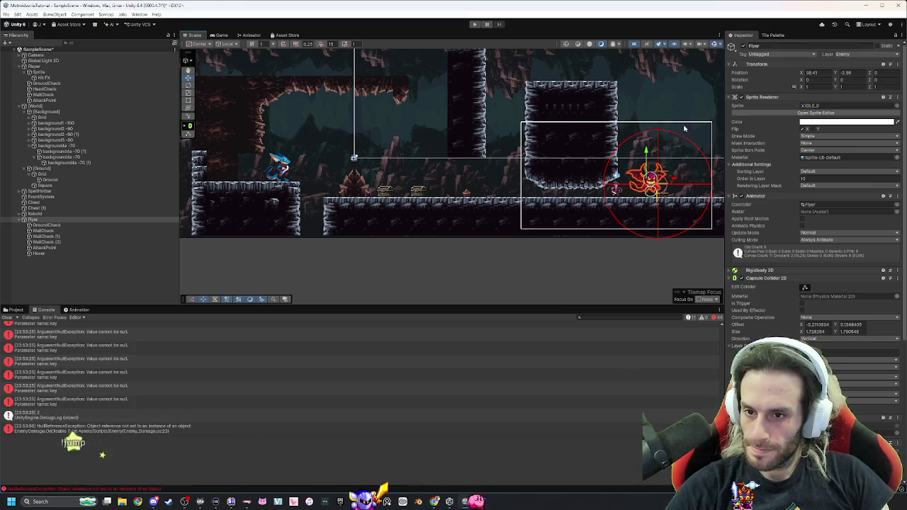
{"action": "left_click", "coordinate": [6, 319]}
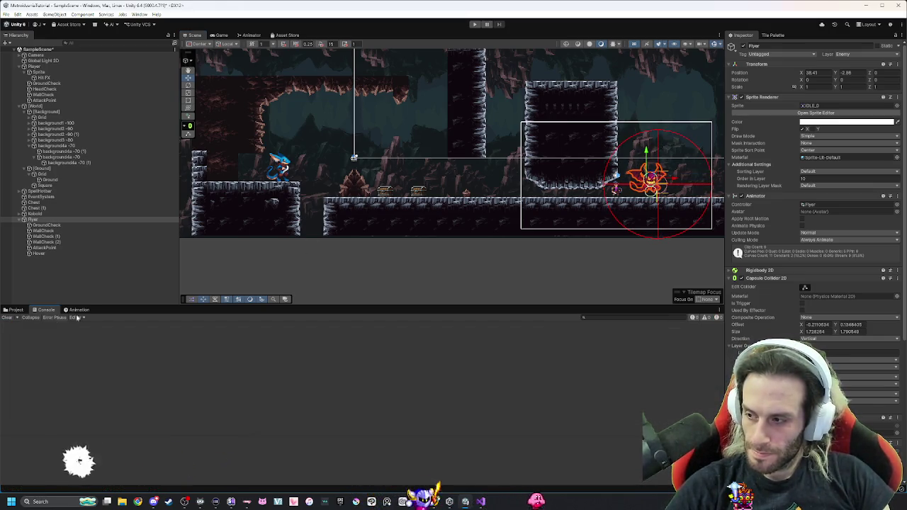
{"action": "key", "text": "alt+Tab"}
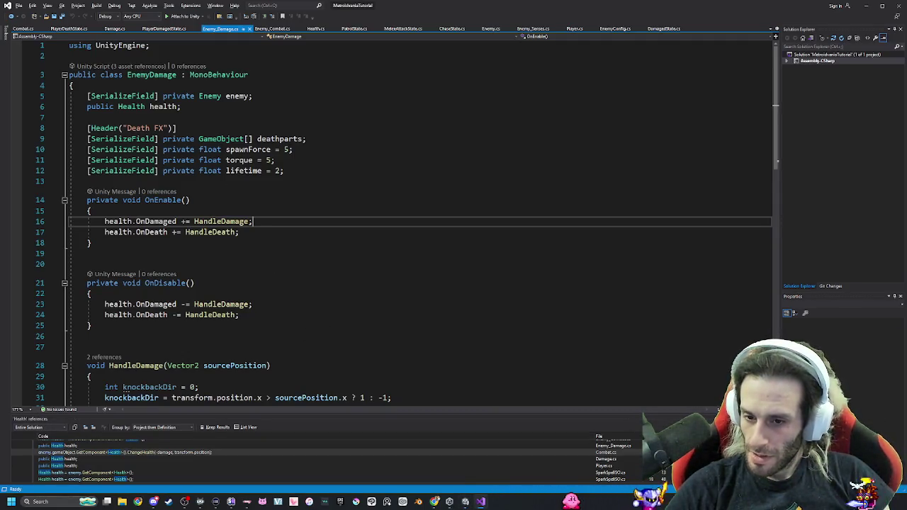
Delete the Debug.Log(damage) line from Combat.cs's Attack method, save, and return to Unity.
{"action": "key", "text": "Escape"}
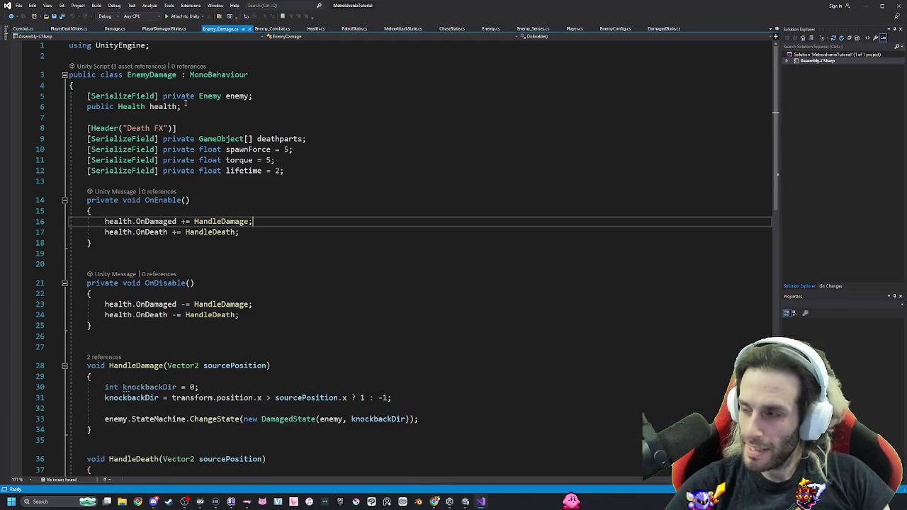
{"action": "left_click", "coordinate": [22, 28]}
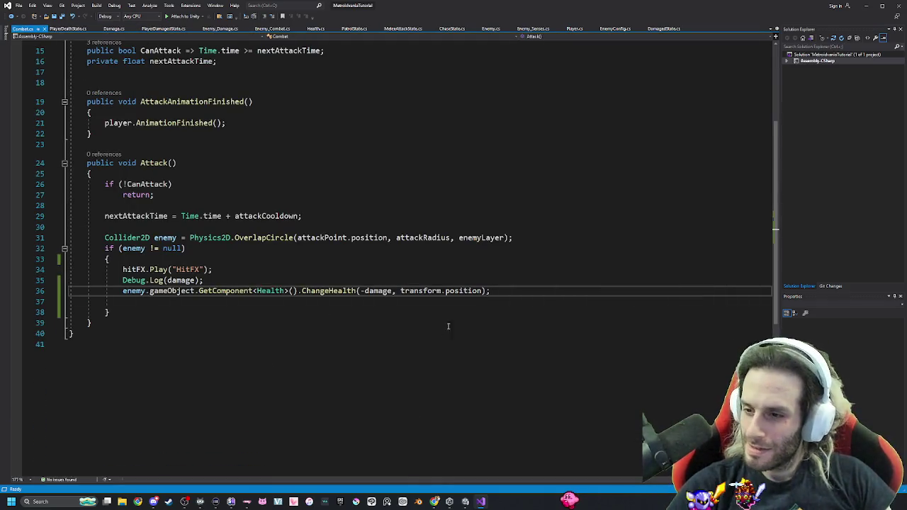
{"action": "left_click_drag", "start_coordinate": [211, 281], "coordinate": [122, 280]}
{"action": "key", "text": "BackSpace"}
{"action": "key", "text": "BackSpace"}
{"action": "key", "text": "ctrl+s"}
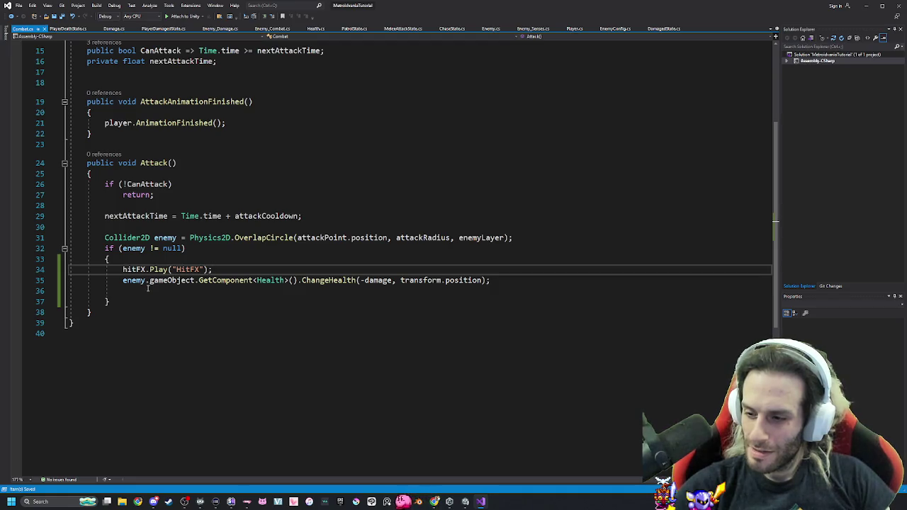
{"action": "key", "text": "alt+Tab"}
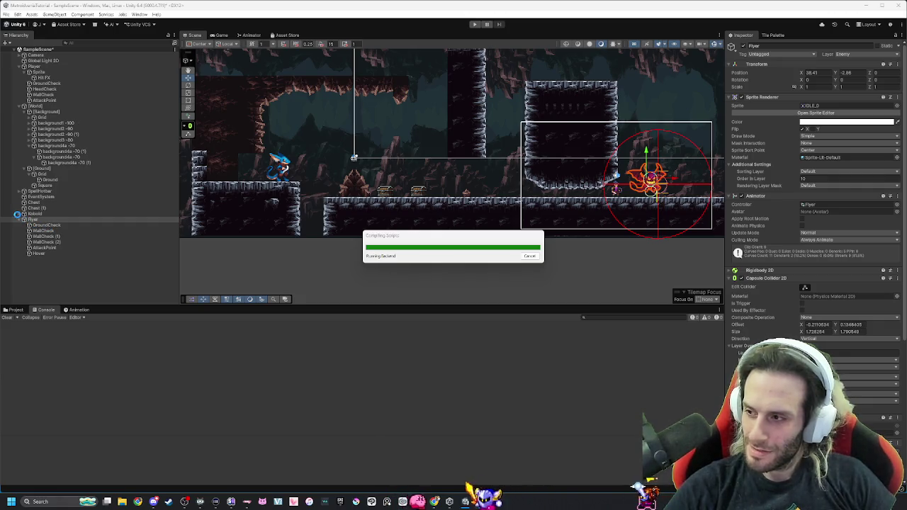
Inspect the Flyer's WallCheck, Hover and GroundCheck child objects.
{"action": "left_click", "coordinate": [50, 231]}
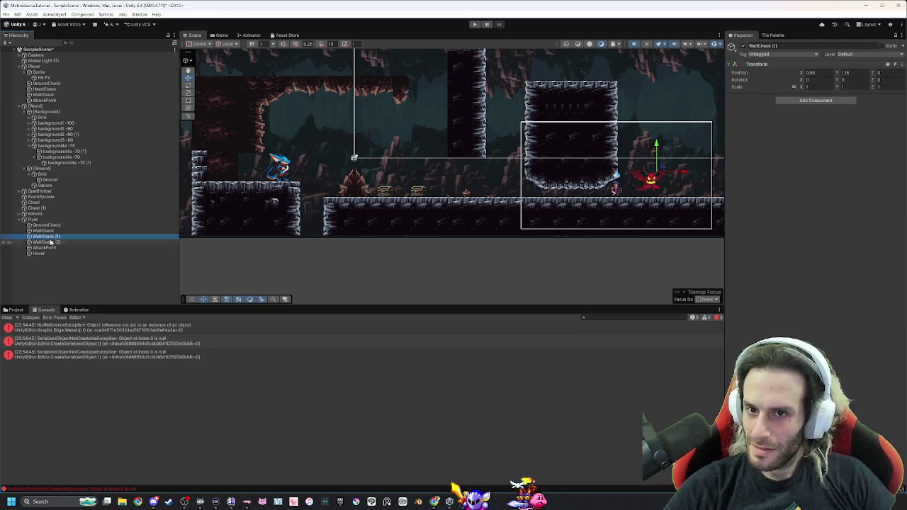
{"action": "left_click", "coordinate": [39, 253]}
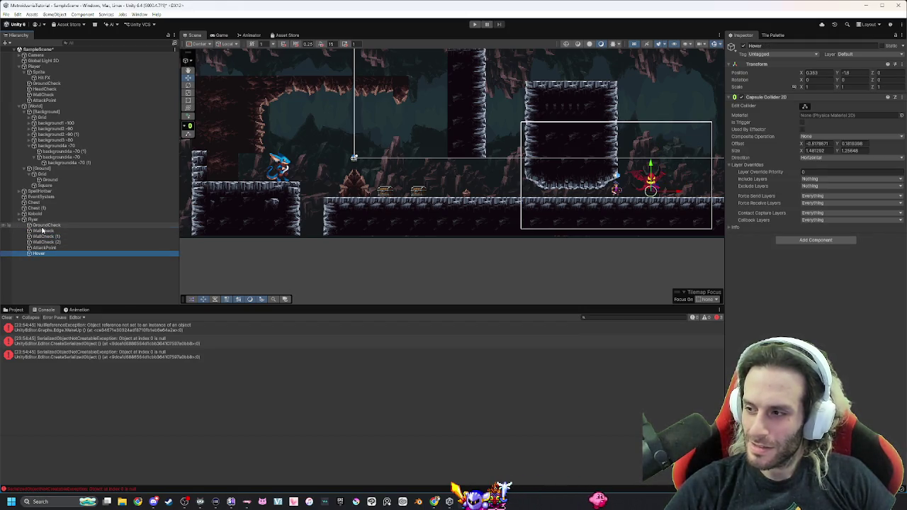
{"action": "left_click", "coordinate": [43, 226]}
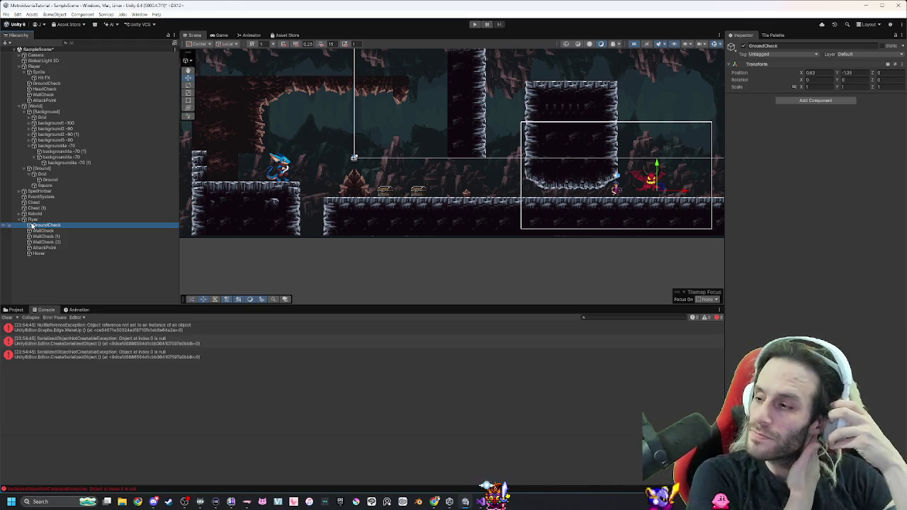
Add then undo a Rigidbody 2D on GroundCheck, clear the console, and enter Play mode.
{"action": "left_click", "coordinate": [848, 100]}
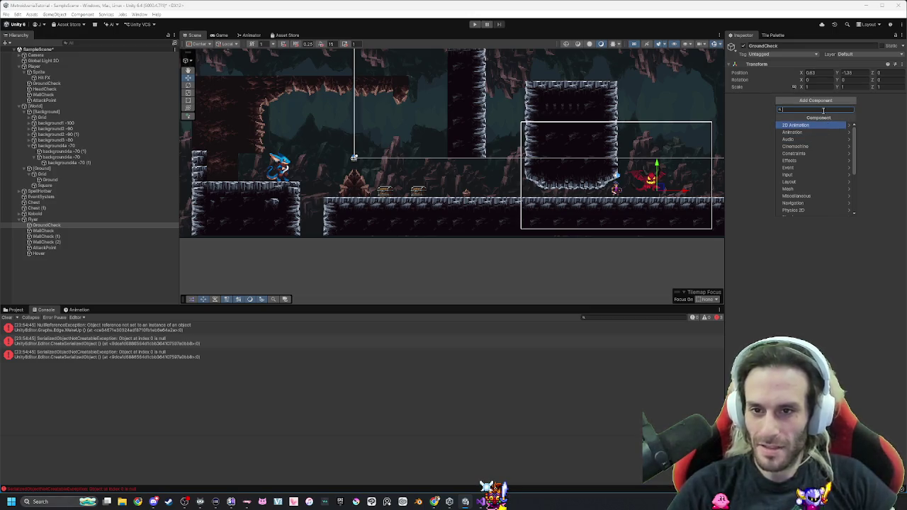
{"action": "type", "text": "r"}
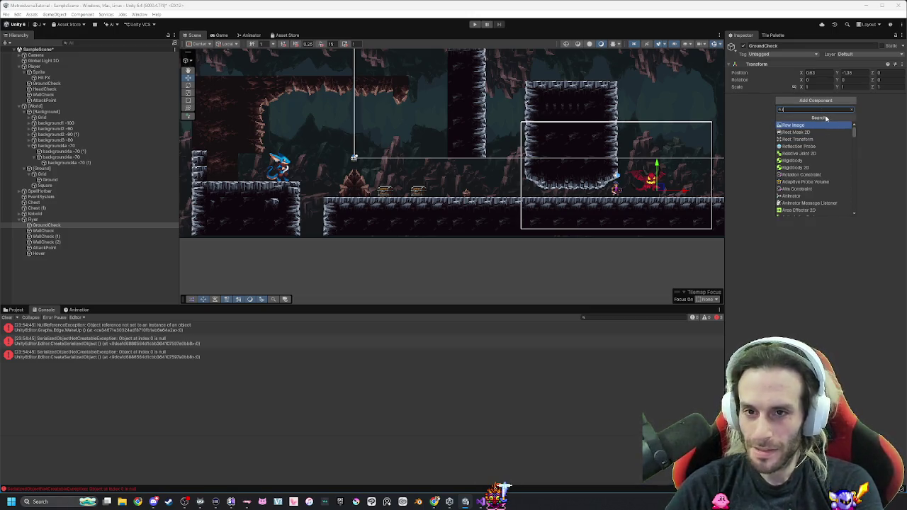
{"action": "key", "text": "Down"}
{"action": "key", "text": "Return"}
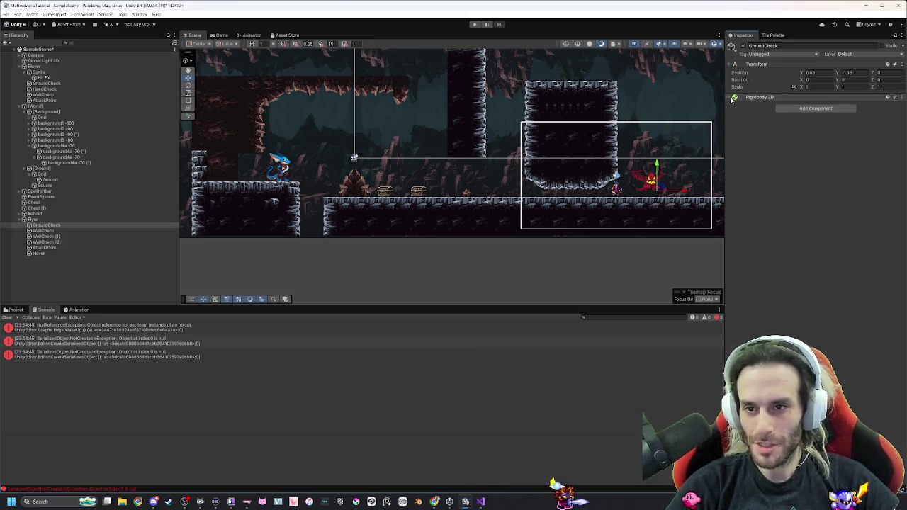
{"action": "key", "text": "ctrl+z"}
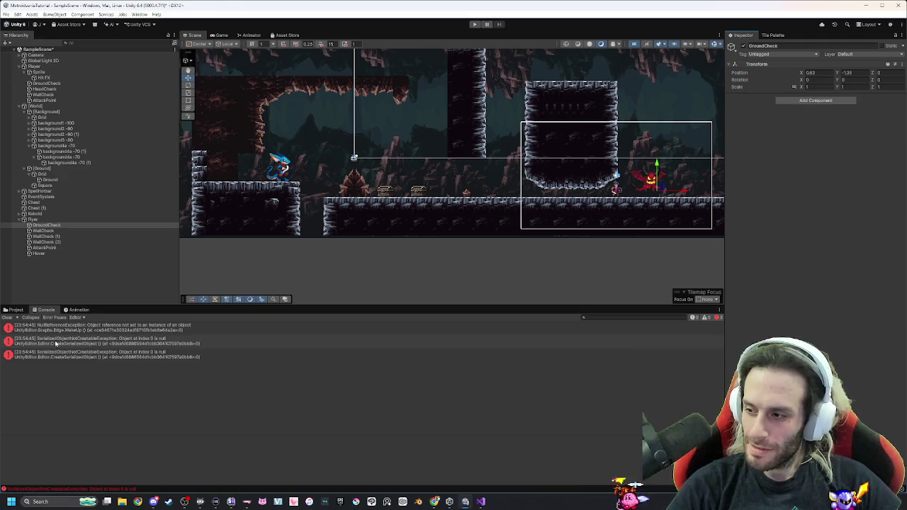
{"action": "left_click", "coordinate": [8, 318]}
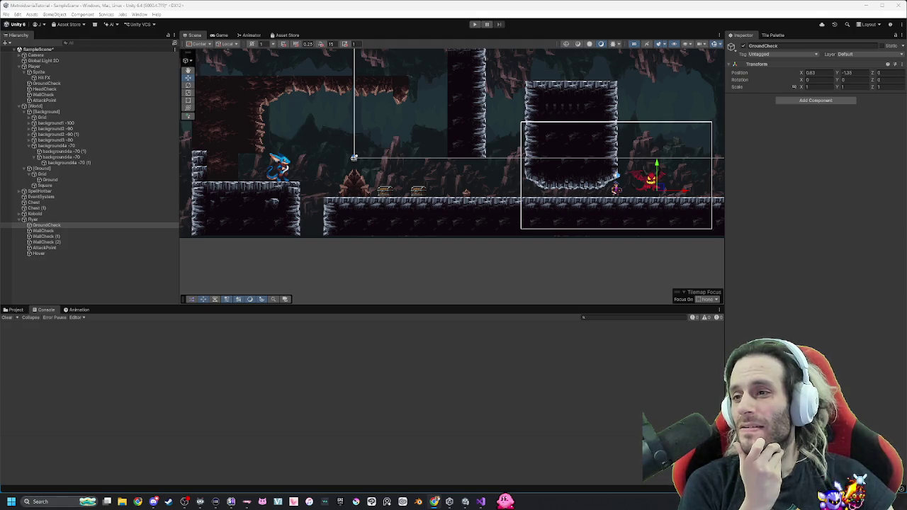
{"action": "left_click", "coordinate": [474, 24]}
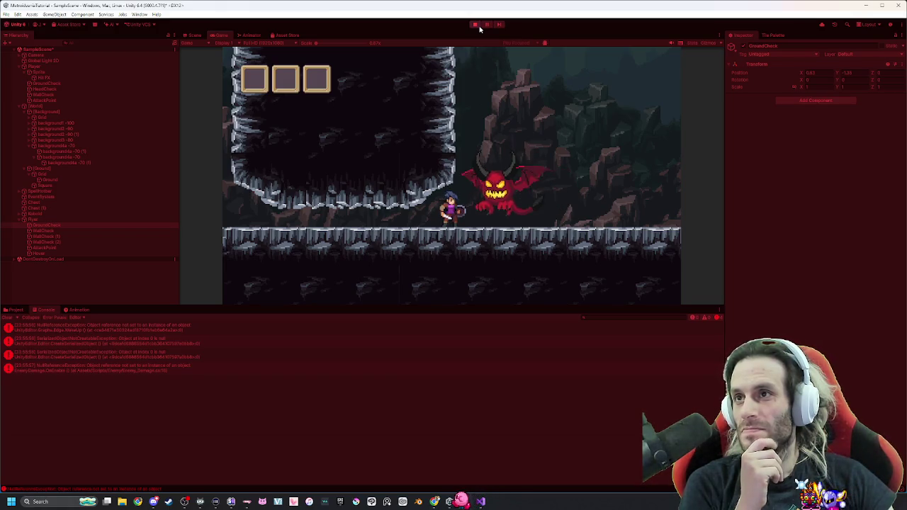
Slash at the demon and walk the player left and right beneath it.
{"action": "left_click", "coordinate": [559, 171]}
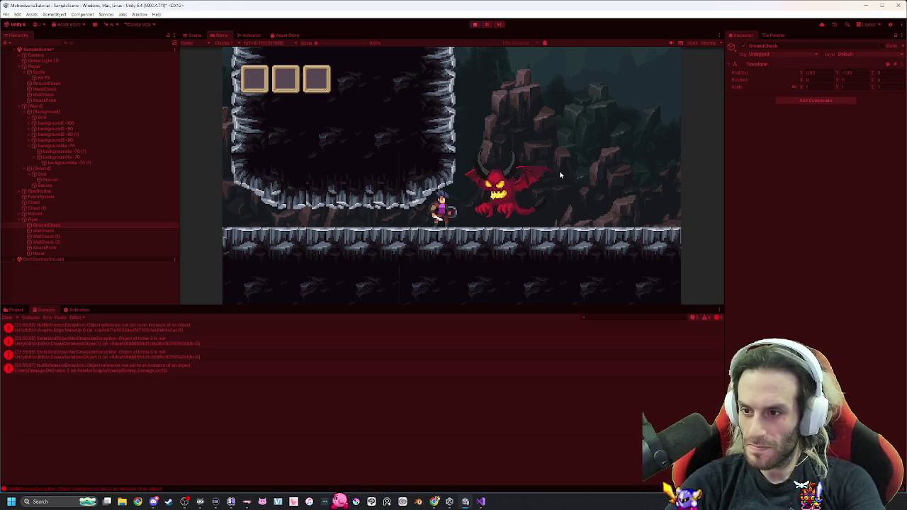
{"action": "key", "text": "a"}
{"action": "key", "text": "d"}
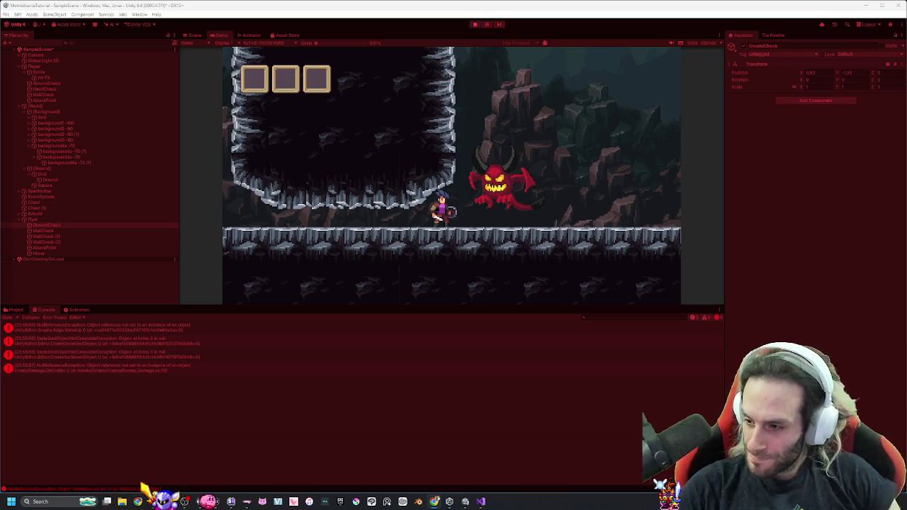
Check the Console errors and open the EnemyDamage NullReferenceException line in Visual Studio.
{"action": "left_click", "coordinate": [152, 328]}
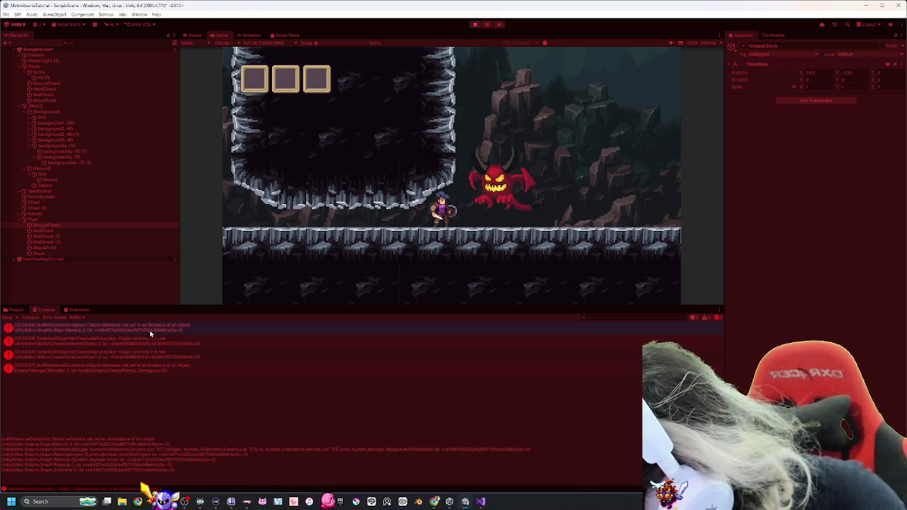
{"action": "left_click", "coordinate": [141, 343]}
{"action": "left_click", "coordinate": [138, 357]}
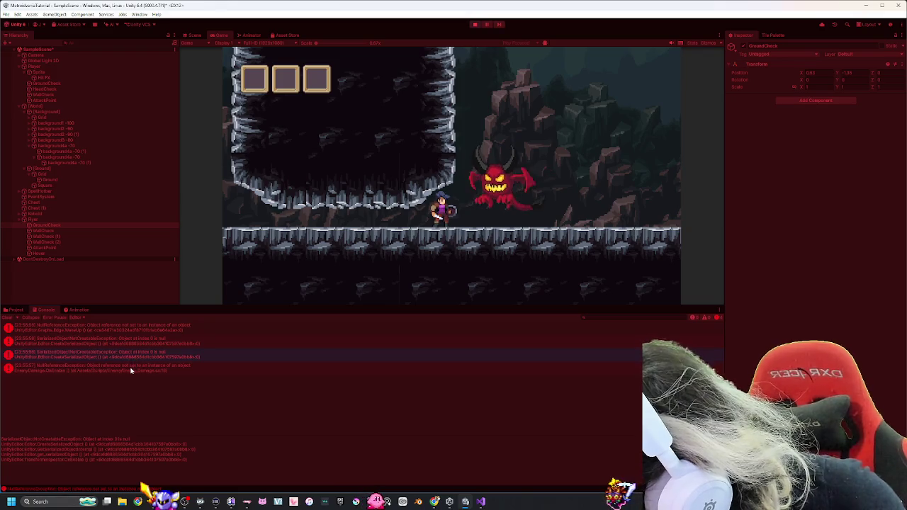
{"action": "left_click", "coordinate": [136, 365]}
{"action": "double_click", "coordinate": [136, 367]}
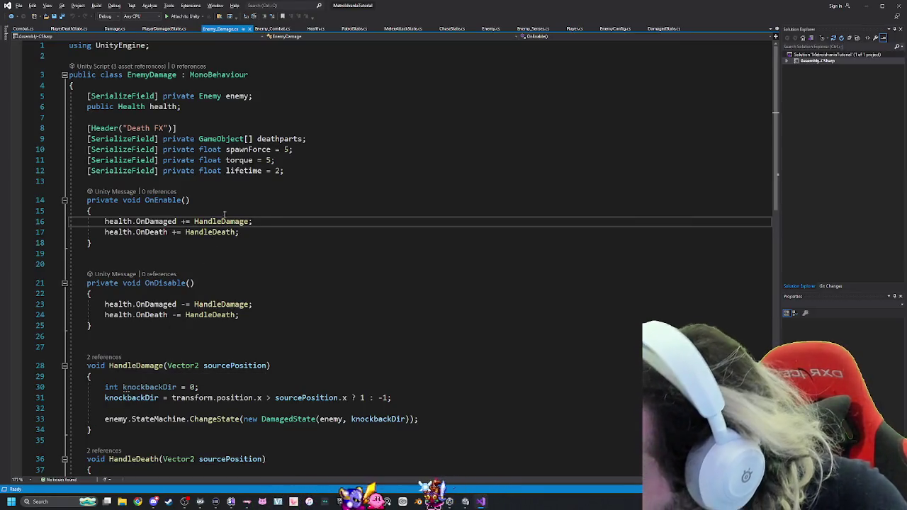
After reading EnemyDamage.cs's OnEnable health-event subscriptions around line 16, switch back to Unity.
{"action": "key", "text": "alt+Tab"}
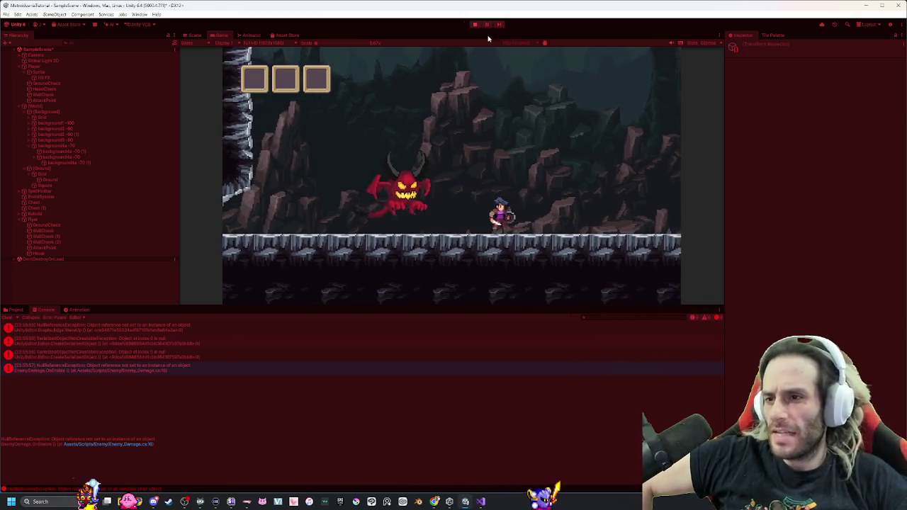
In the Scene view, set the Flyer's Hover Capsule Collider 2D Exclude Layers to Player.
{"action": "left_click", "coordinate": [487, 25]}
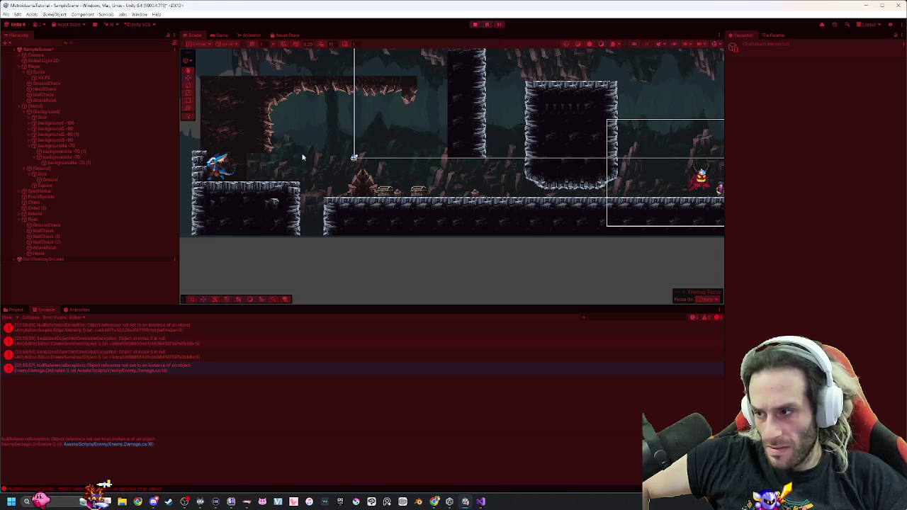
{"action": "left_click", "coordinate": [45, 255]}
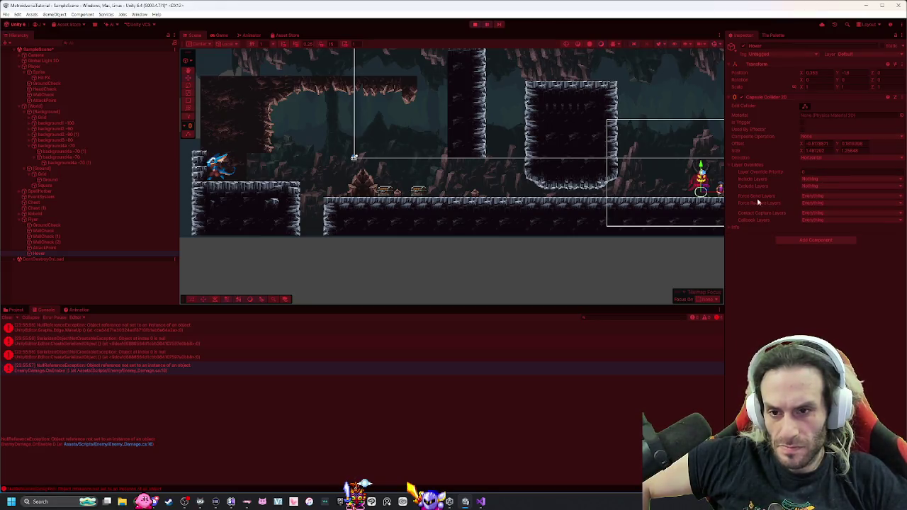
{"action": "mouse_move", "coordinate": [755, 198]}
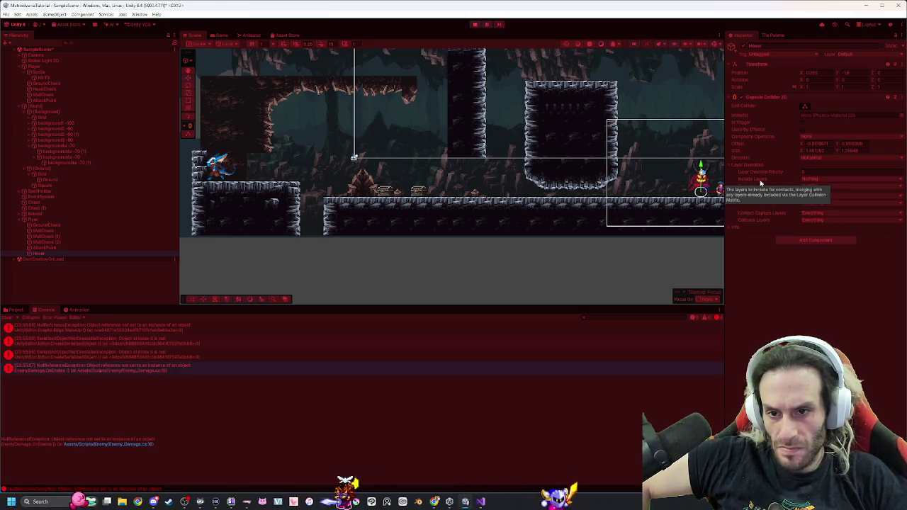
{"action": "left_click", "coordinate": [851, 53]}
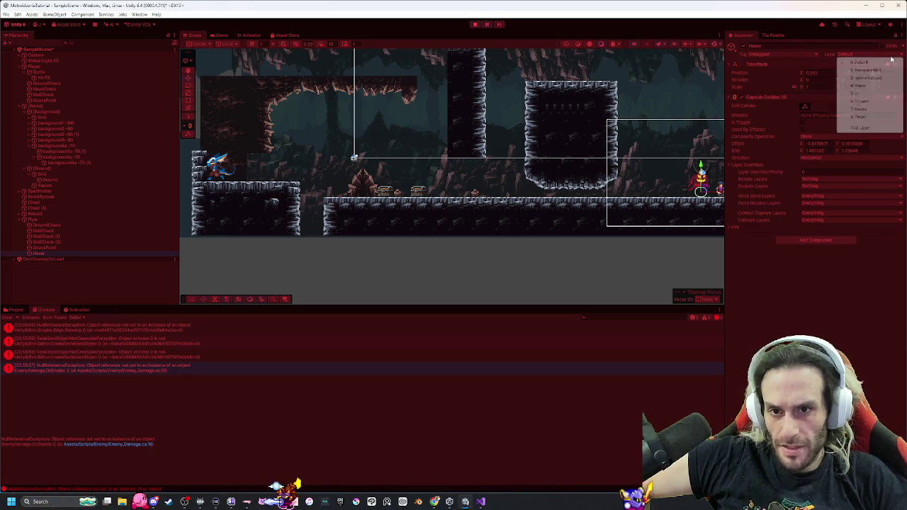
{"action": "left_click", "coordinate": [822, 185]}
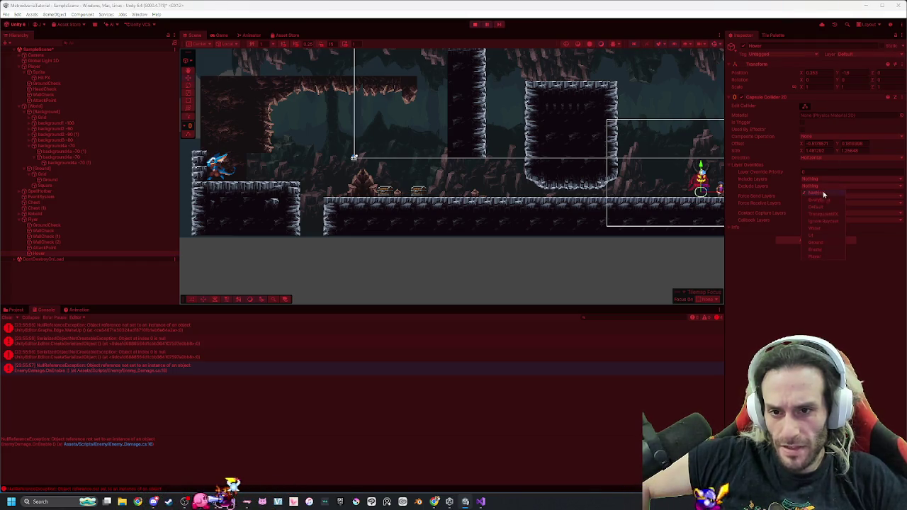
{"action": "left_click", "coordinate": [810, 255]}
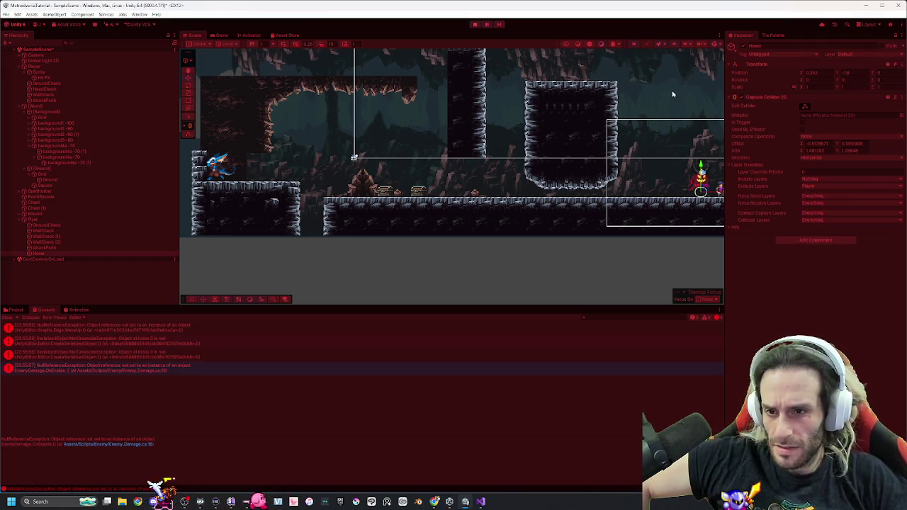
{"action": "left_click", "coordinate": [627, 129]}
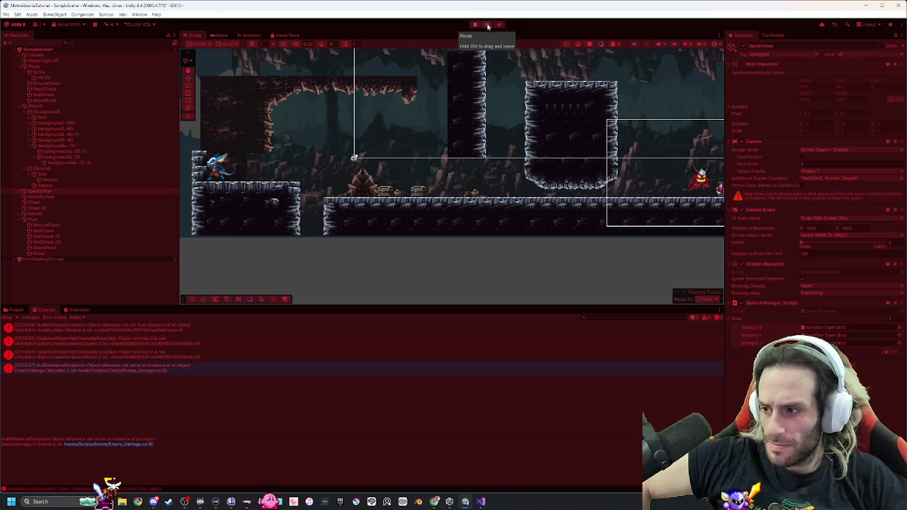
{"action": "left_click", "coordinate": [71, 254]}
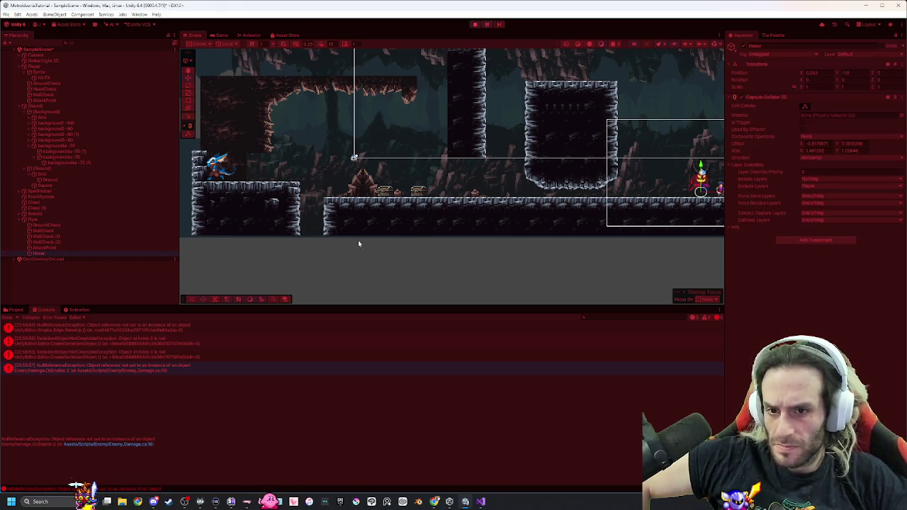
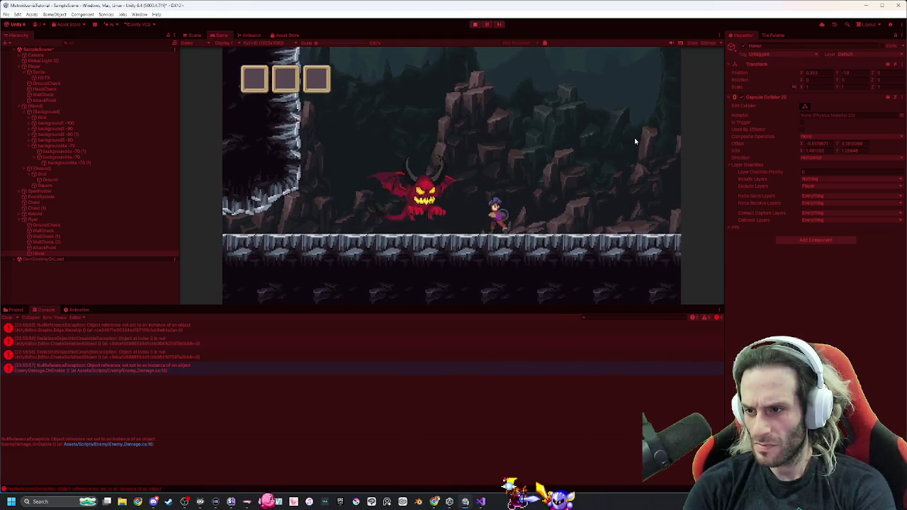
Weave the player around the flying demon, take a hit, then inspect the Flyer's components.
{"action": "key", "text": "Left"}
{"action": "key", "text": "Right"}
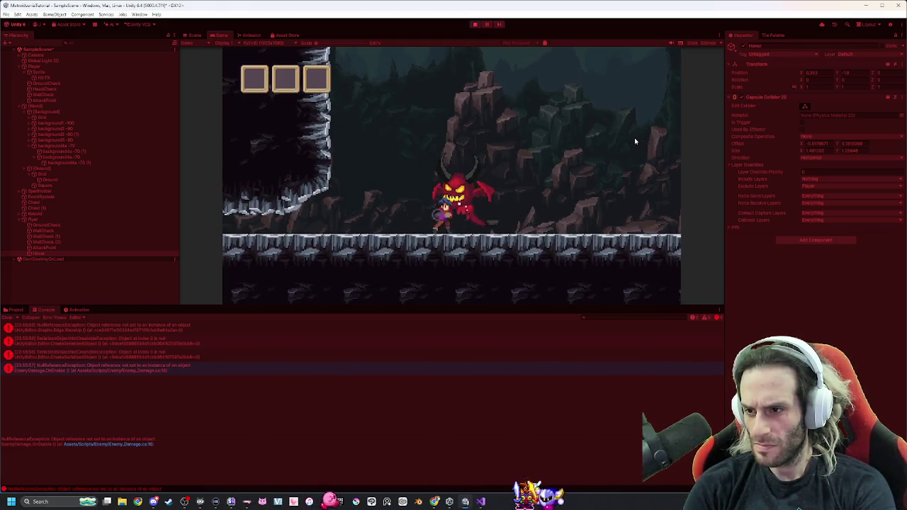
{"action": "key", "text": "Left"}
{"action": "key", "text": "Right"}
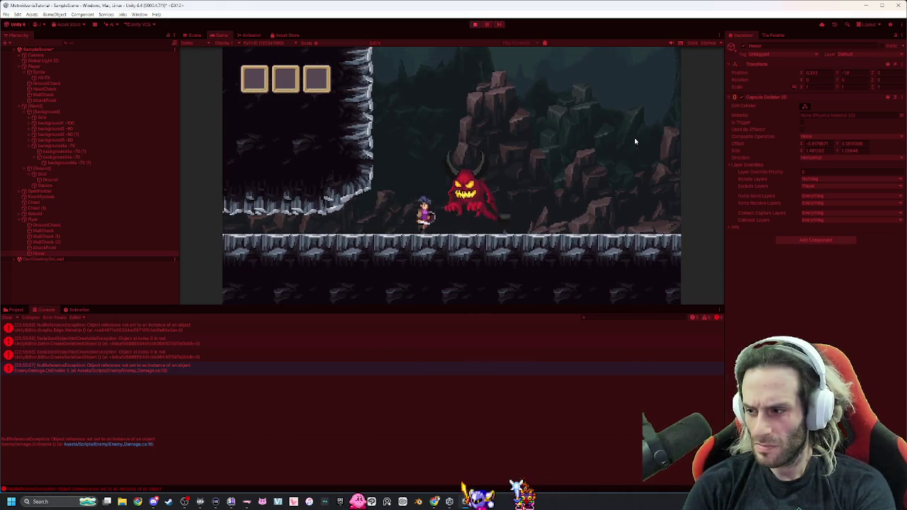
{"action": "key", "text": "Left"}
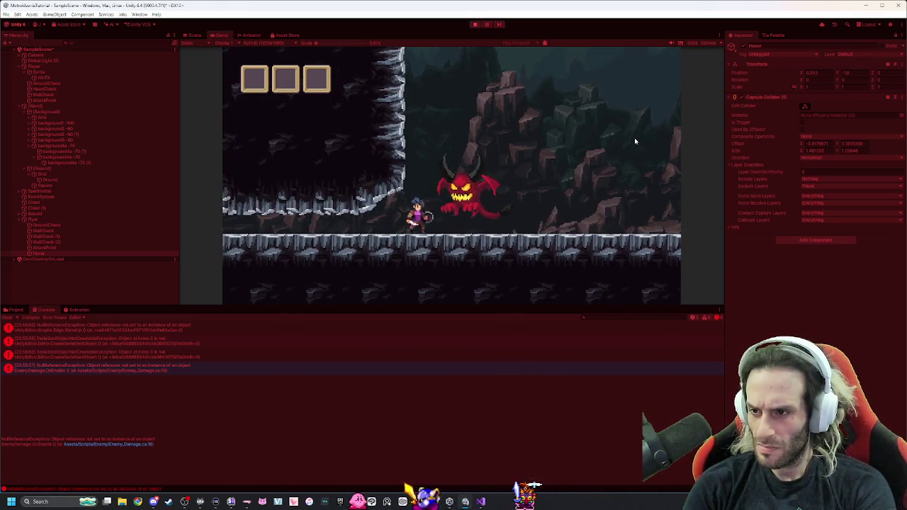
{"action": "key", "text": "Right"}
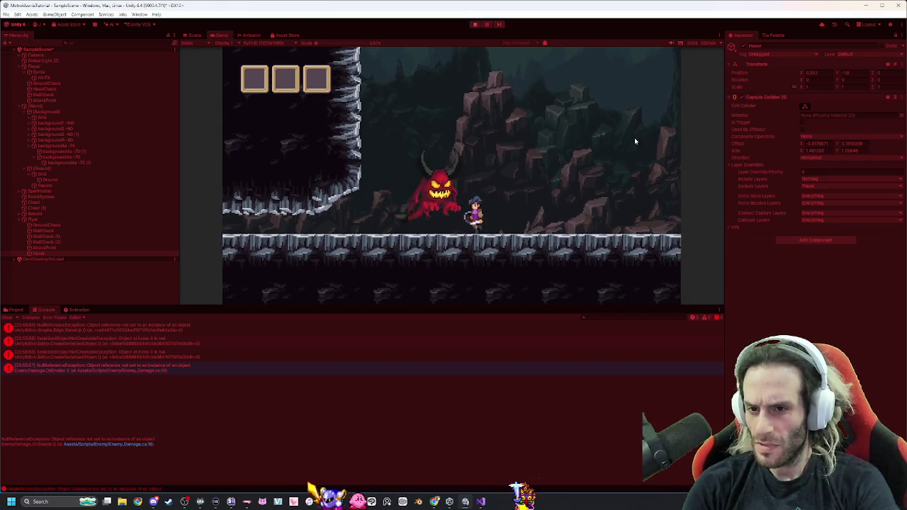
{"action": "key", "text": "Right"}
{"action": "key", "text": "Left"}
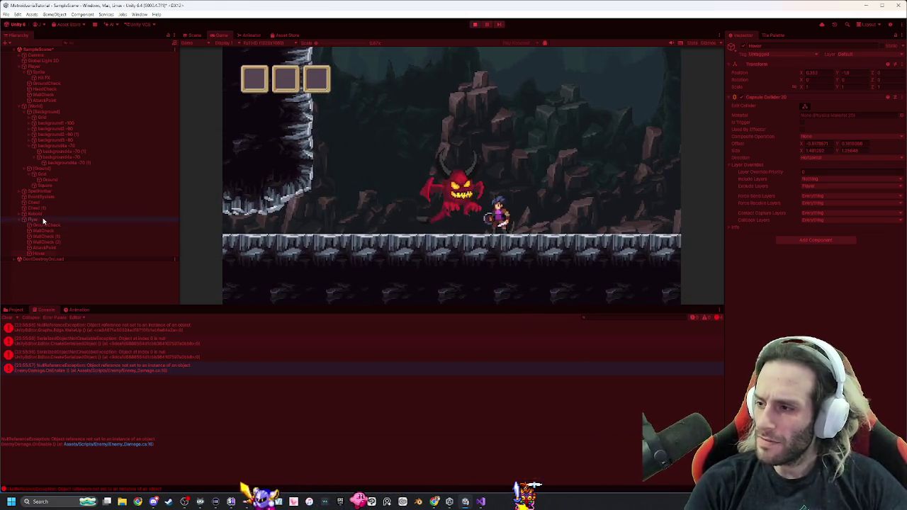
{"action": "left_click", "coordinate": [43, 219]}
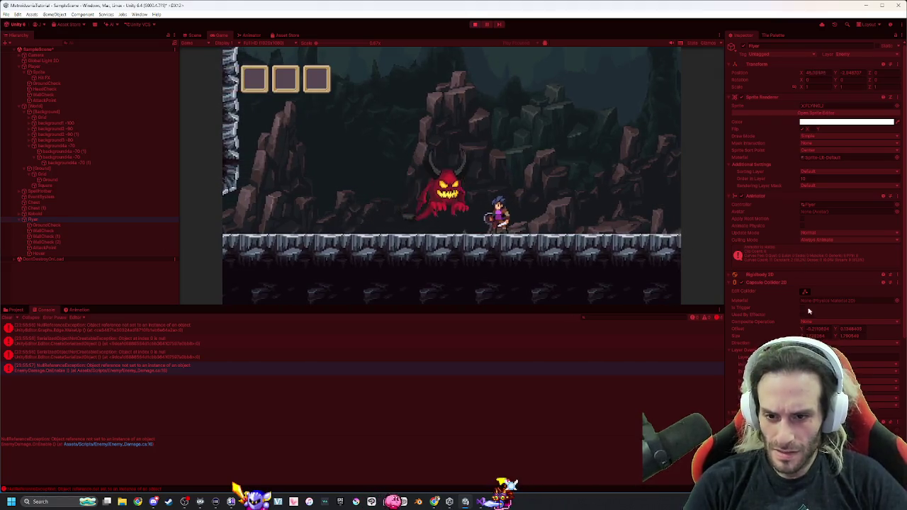
{"action": "scroll", "coordinate": [809, 310], "scroll_direction": "down", "scroll_amount": 5}
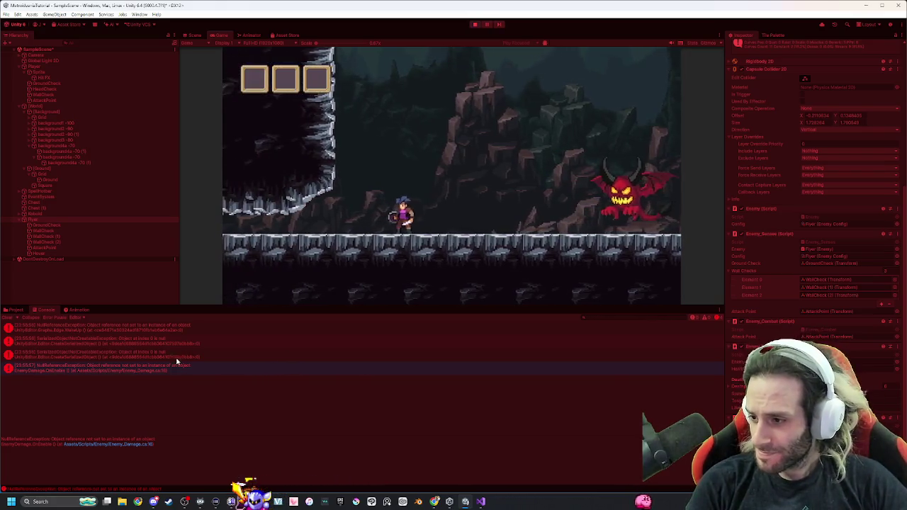
Follow the Console's NullReferenceException to EnemyDamage.cs line 16 in Visual Studio, then stop Play mode.
{"action": "double_click", "coordinate": [154, 371]}
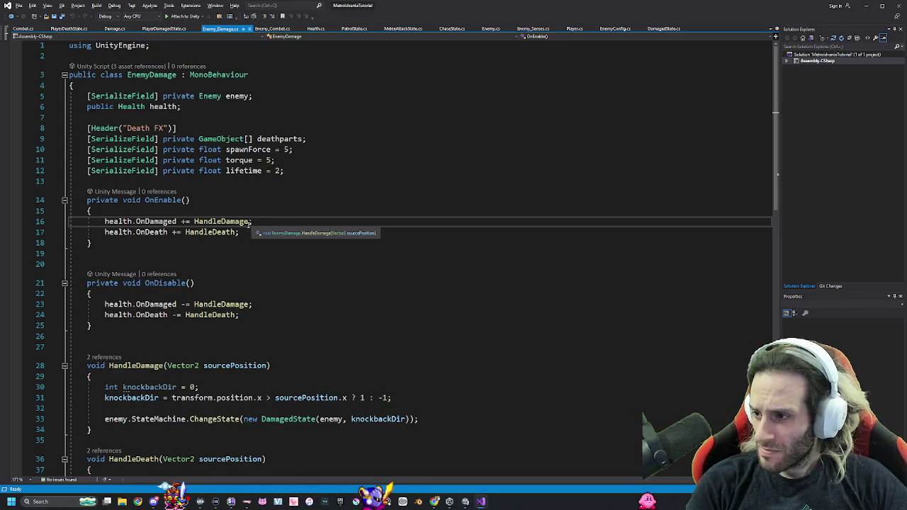
{"action": "key", "text": "alt+Tab"}
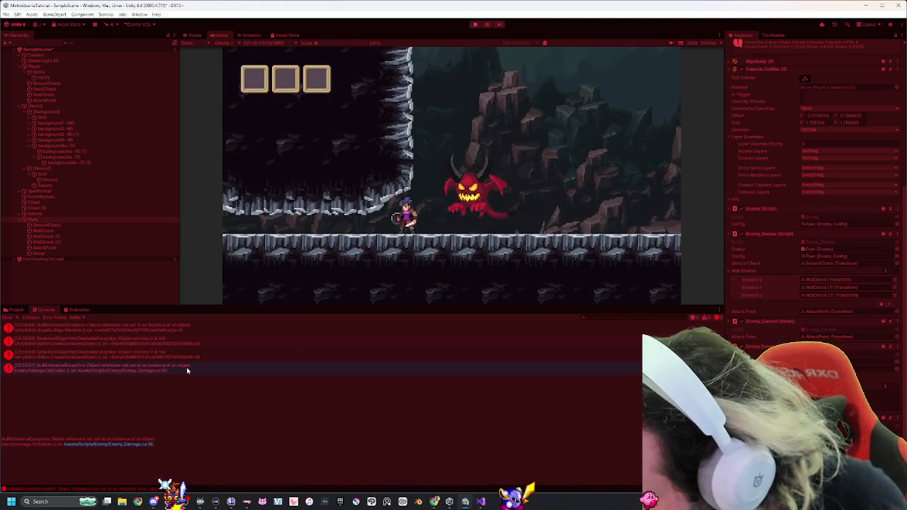
{"action": "double_click", "coordinate": [121, 370]}
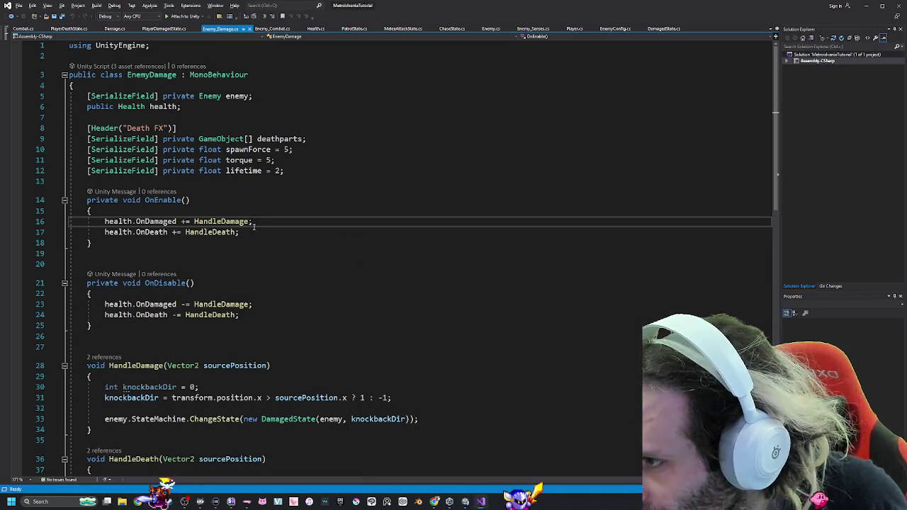
{"action": "key", "text": "alt+Tab"}
{"action": "left_click", "coordinate": [476, 25]}
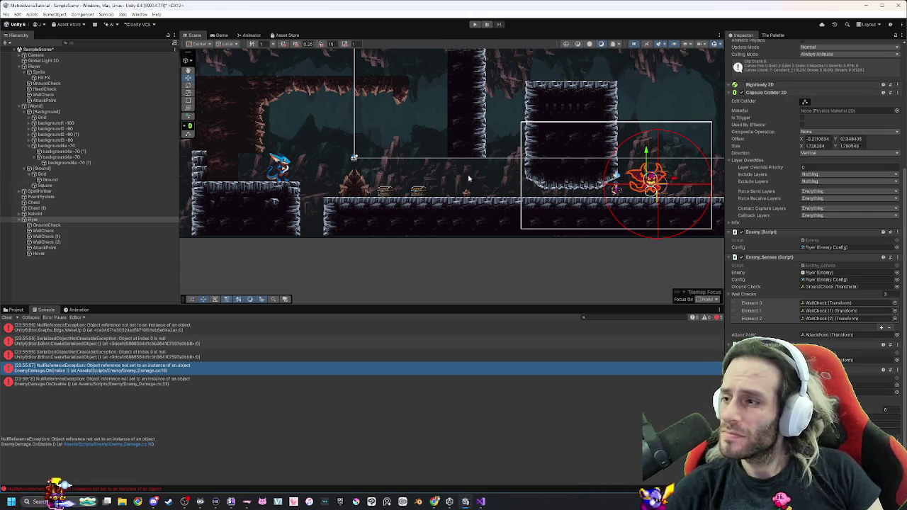
Set Hover's Capsule Collider 2D Exclude Layers to Player, then select the player's Sprite object.
{"action": "left_click", "coordinate": [50, 253]}
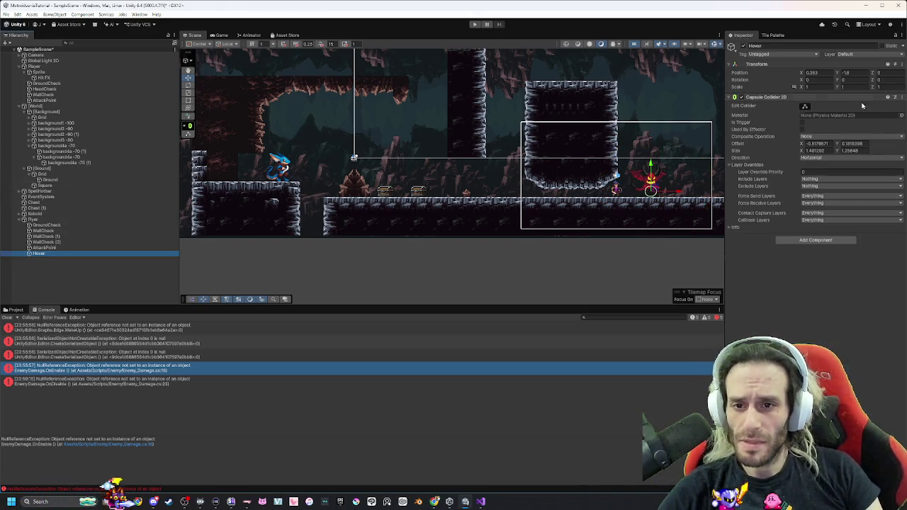
{"action": "left_click", "coordinate": [846, 186]}
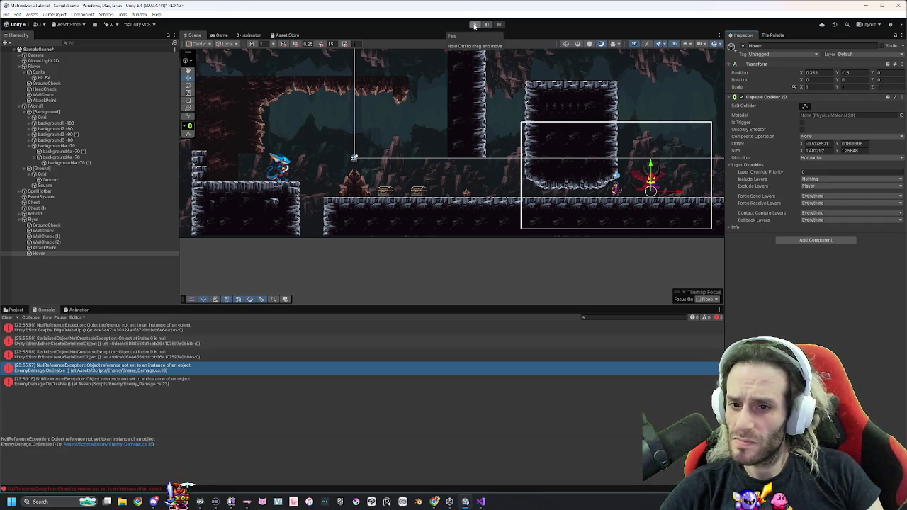
{"action": "left_click", "coordinate": [53, 71]}
{"action": "key", "text": "Up"}
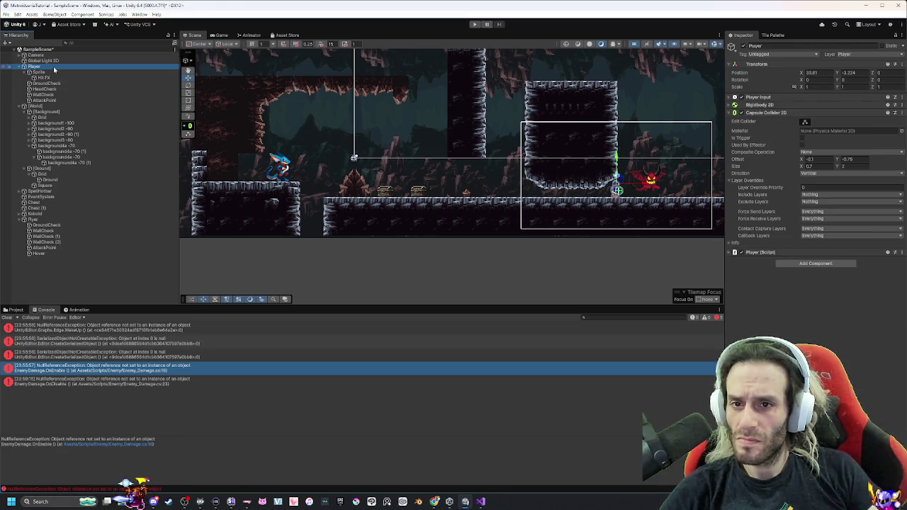
{"action": "key", "text": "Down"}
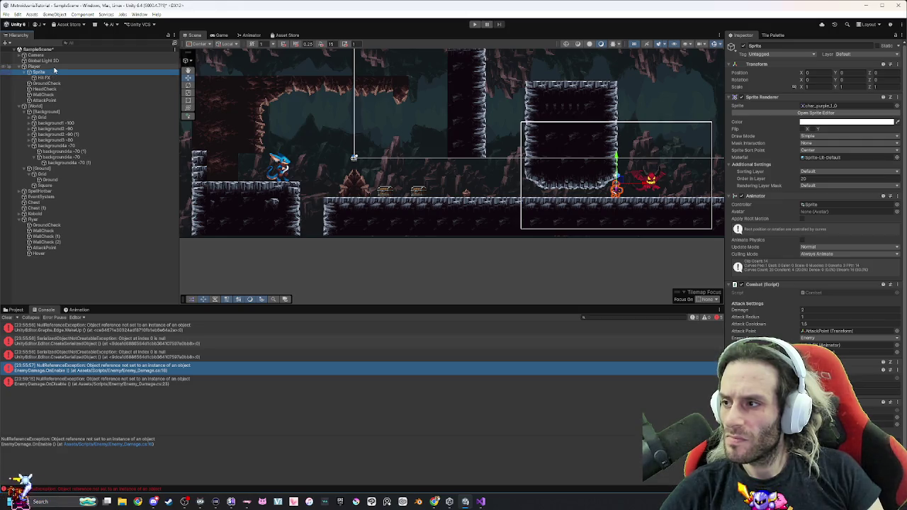
Review the player's Hit FX, AttackPoint and Player objects, then start Play mode again.
{"action": "left_click", "coordinate": [55, 77]}
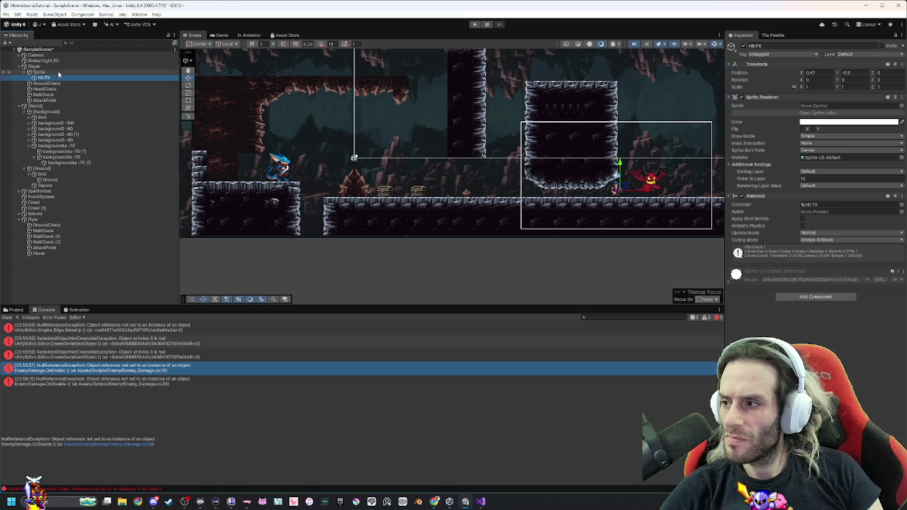
{"action": "left_click", "coordinate": [55, 100]}
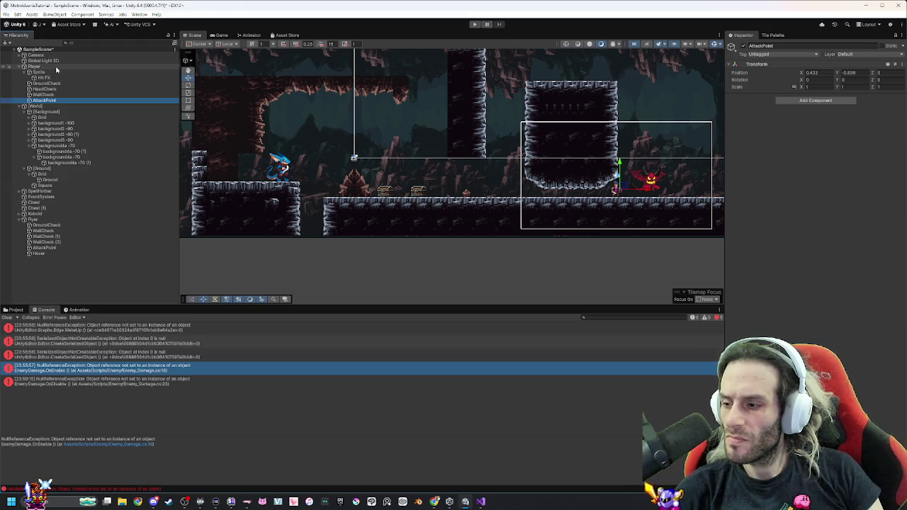
{"action": "left_click", "coordinate": [55, 67]}
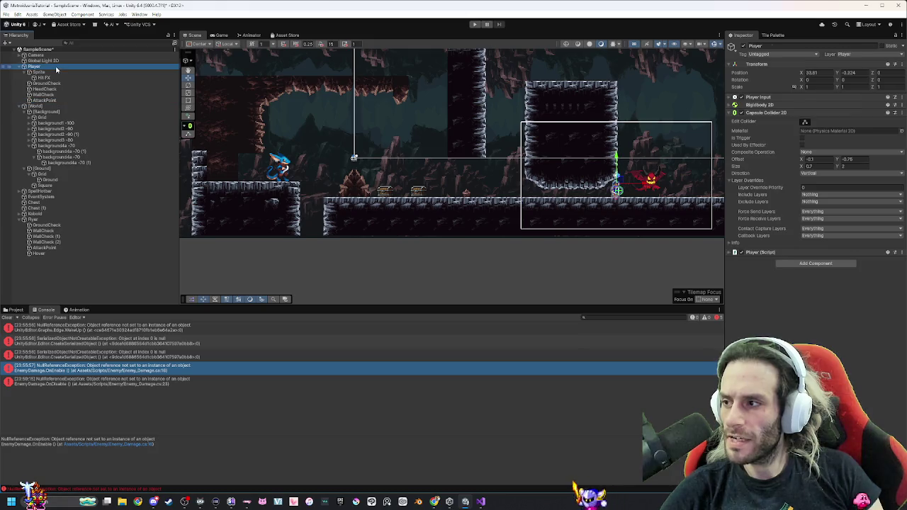
{"action": "left_click", "coordinate": [475, 24]}
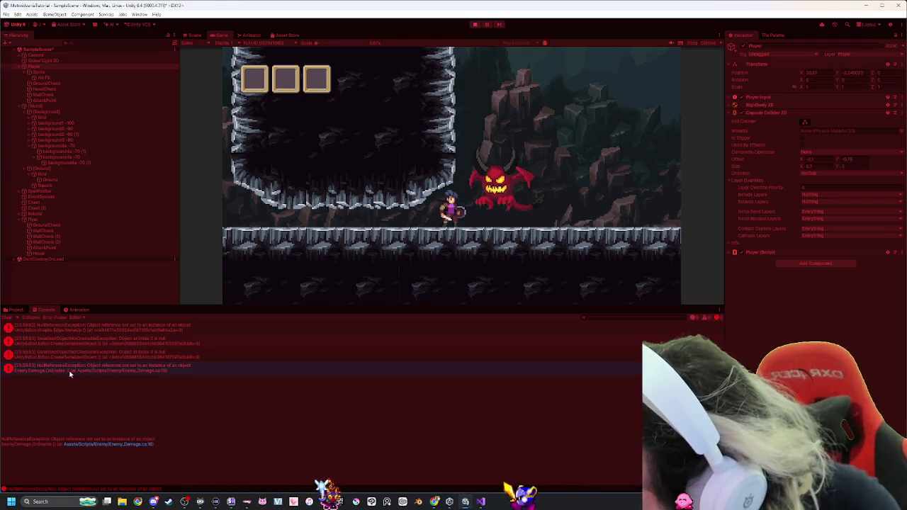
Clear the Console and walk the player past the demon, then left to the chests.
{"action": "left_click", "coordinate": [7, 316]}
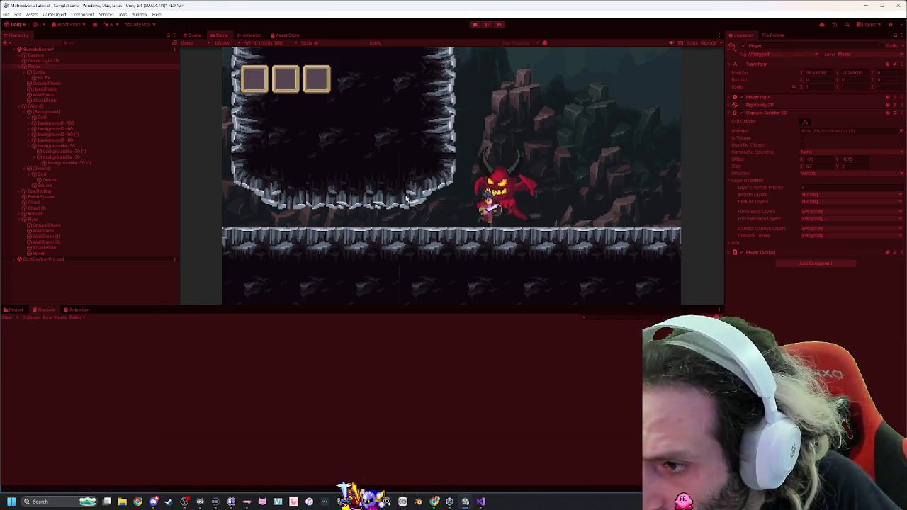
{"action": "key", "text": "d"}
{"action": "key", "text": "d"}
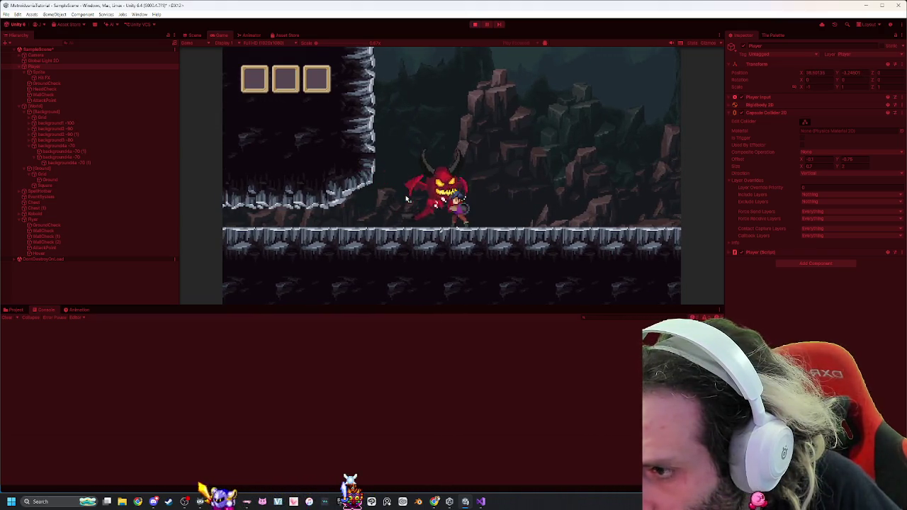
{"action": "key", "text": "d"}
{"action": "key", "text": "d"}
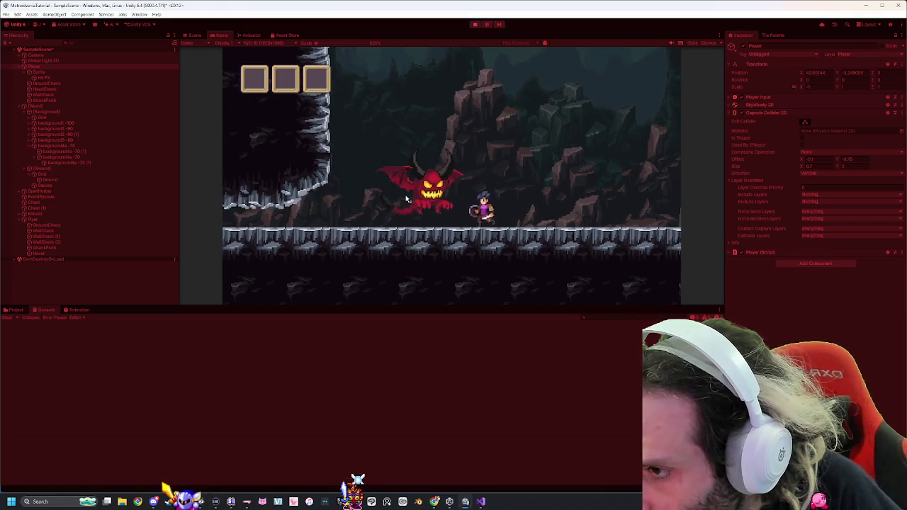
{"action": "key", "text": "a"}
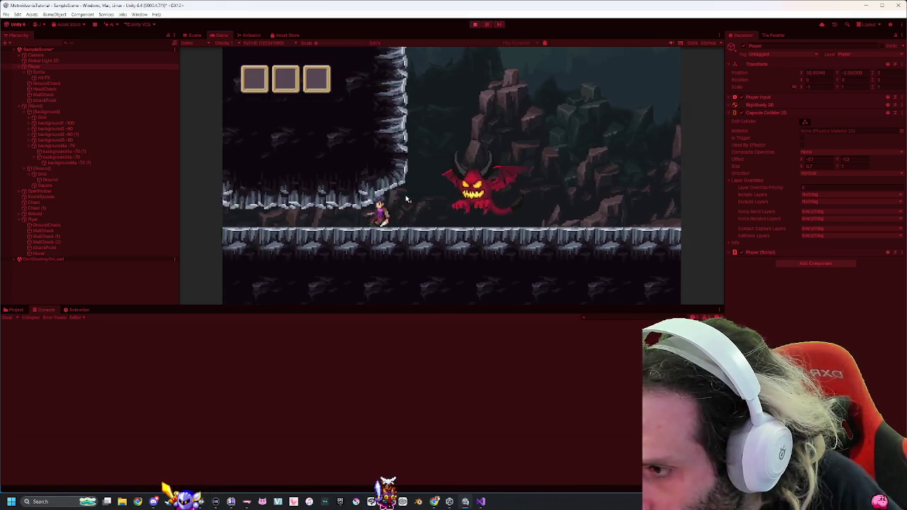
{"action": "key", "text": "a"}
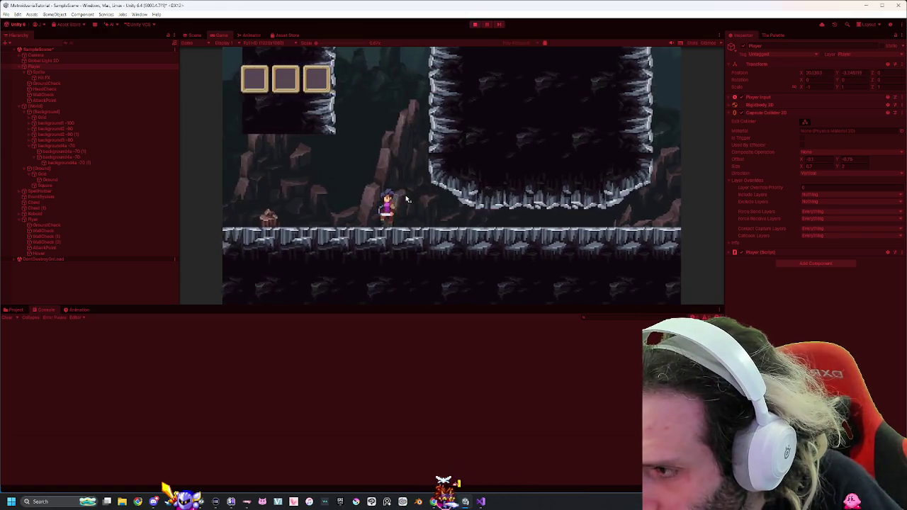
{"action": "key", "text": "a"}
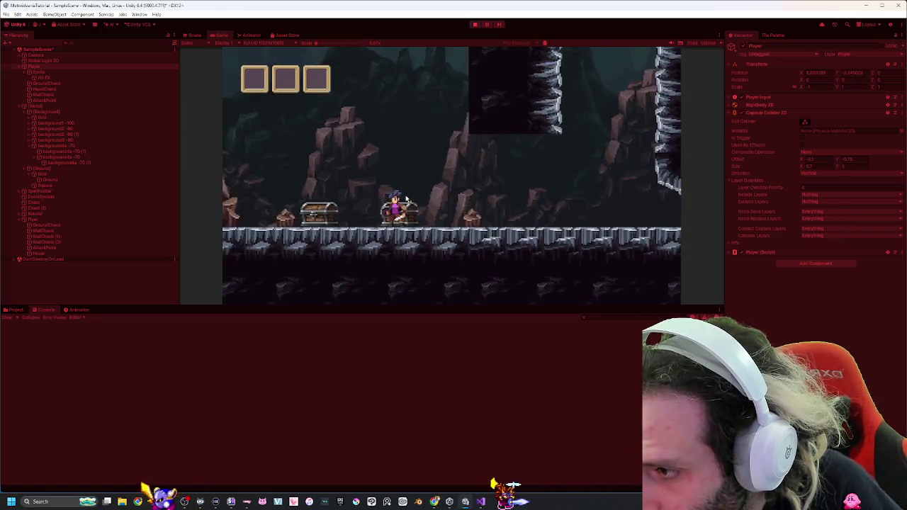
{"action": "key", "text": "a"}
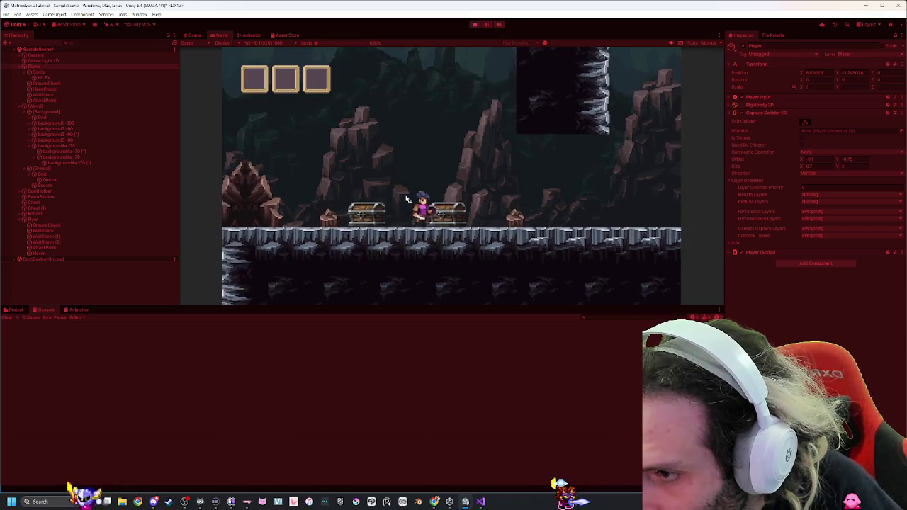
Break open the chest and collect its scrolls, including a Heal Lv.1 Scroll.
{"action": "left_click", "coordinate": [406, 199]}
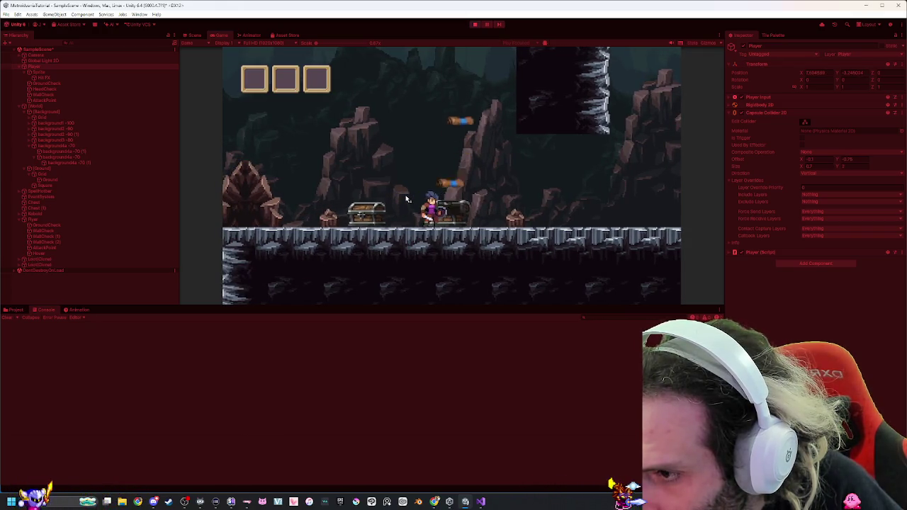
{"action": "key", "text": "d"}
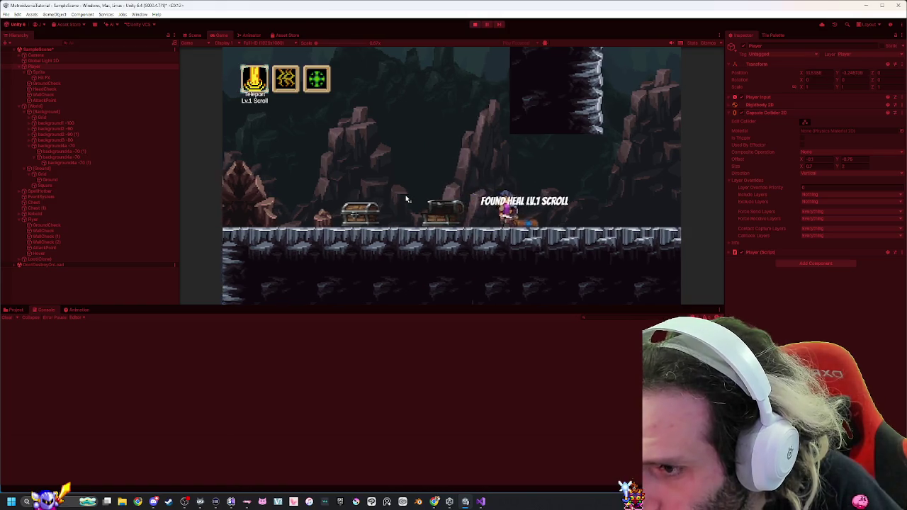
{"action": "scroll", "coordinate": [406, 200], "scroll_direction": "down", "scroll_amount": 1}
{"action": "key", "text": "d"}
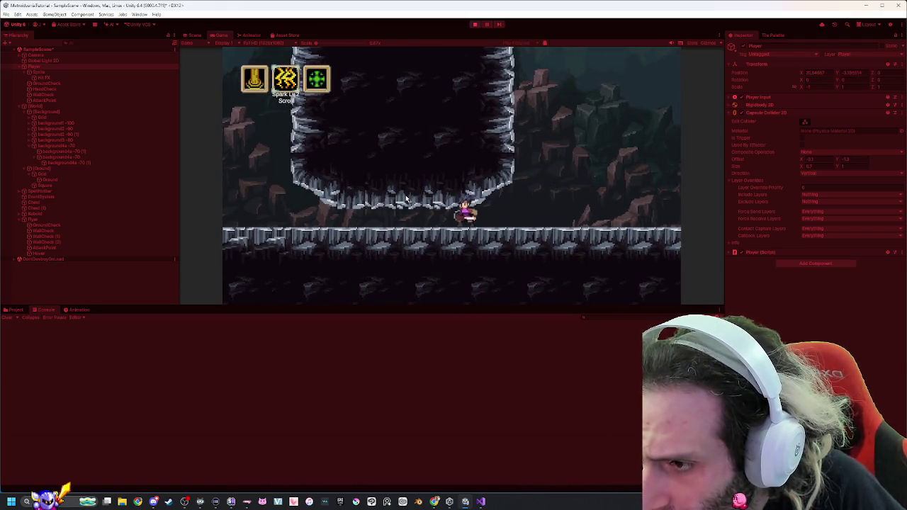
{"action": "key", "text": "a"}
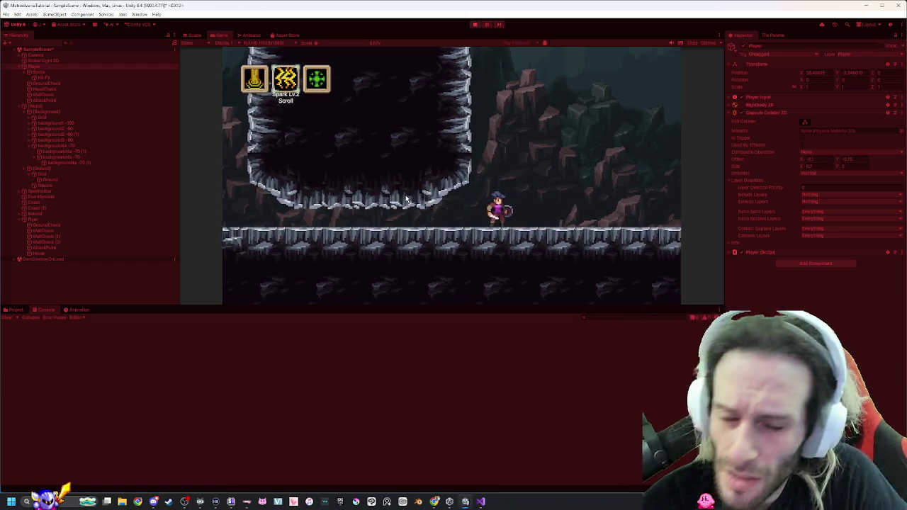
{"action": "key", "text": "alt+Tab"}
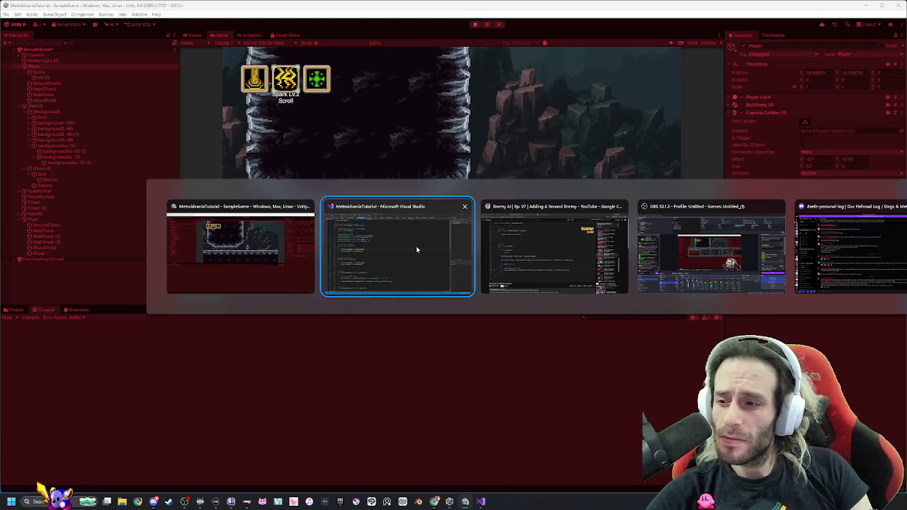
In Visual Studio, read Player.cs's Flip method and its deathState early return, plus Update.
{"action": "left_click", "coordinate": [417, 249]}
{"action": "scroll", "coordinate": [420, 245], "scroll_direction": "down", "scroll_amount": 9}
{"action": "scroll", "coordinate": [289, 319], "scroll_direction": "up", "scroll_amount": 7}
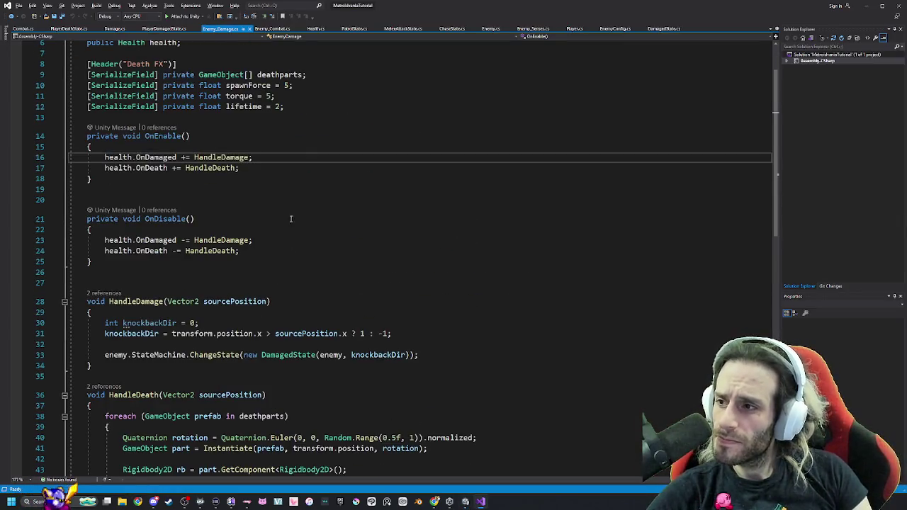
{"action": "left_click", "coordinate": [566, 30]}
{"action": "scroll", "coordinate": [397, 237], "scroll_direction": "up", "scroll_amount": 20}
{"action": "scroll", "coordinate": [399, 237], "scroll_direction": "down", "scroll_amount": 8}
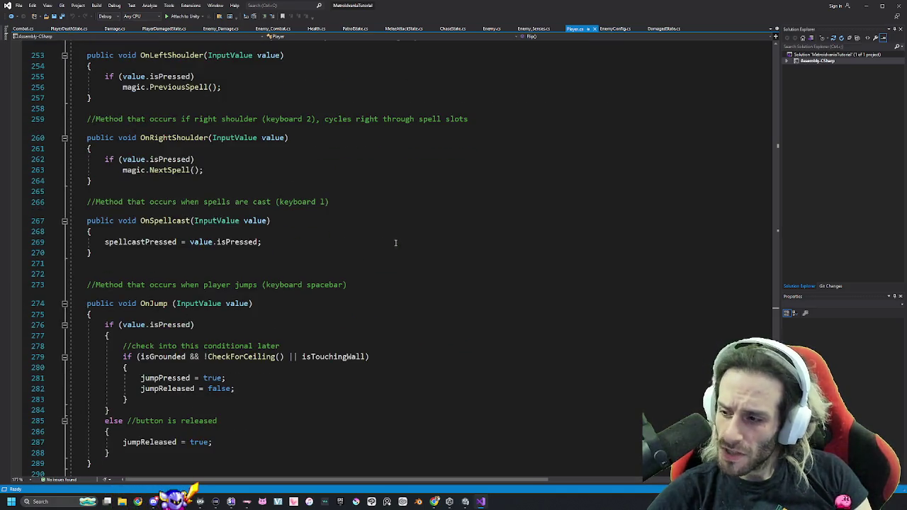
{"action": "scroll", "coordinate": [353, 310], "scroll_direction": "up", "scroll_amount": 19}
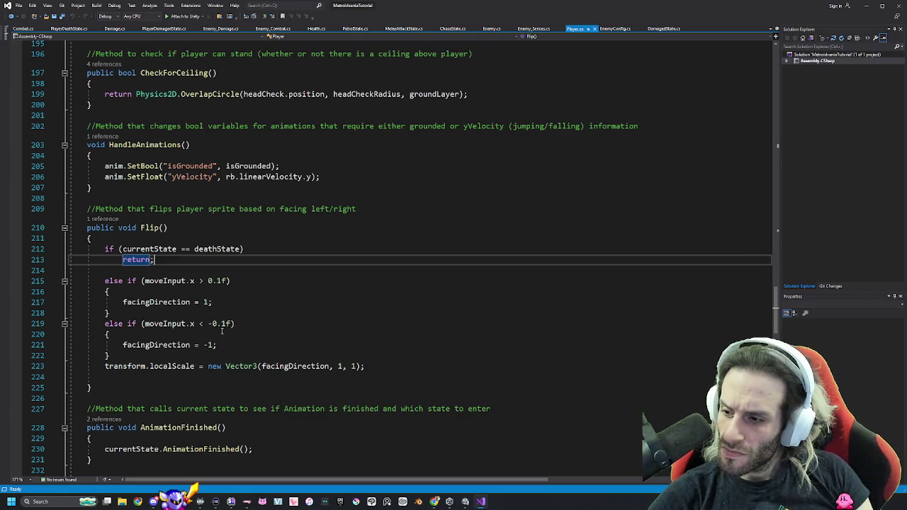
{"action": "scroll", "coordinate": [220, 329], "scroll_direction": "up", "scroll_amount": 20}
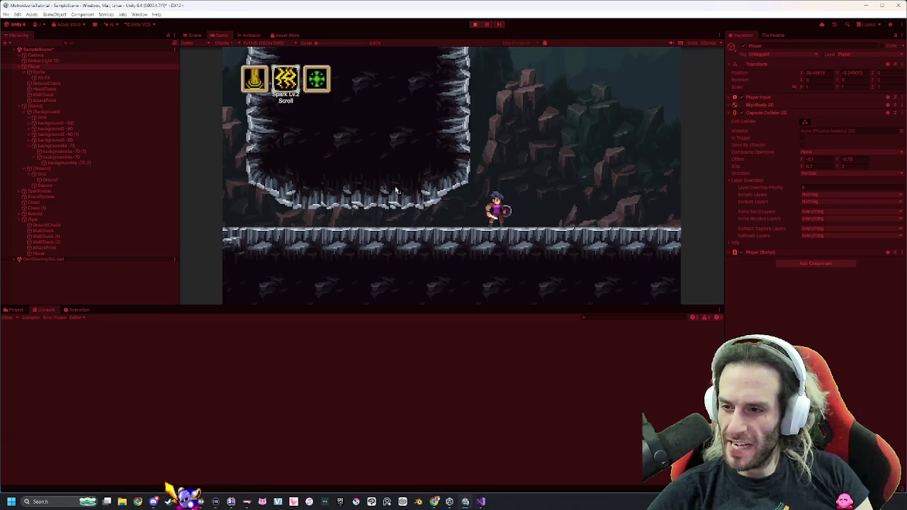
Move the Animator panel to the bottom dock and close its tab.
{"action": "left_click", "coordinate": [242, 35]}
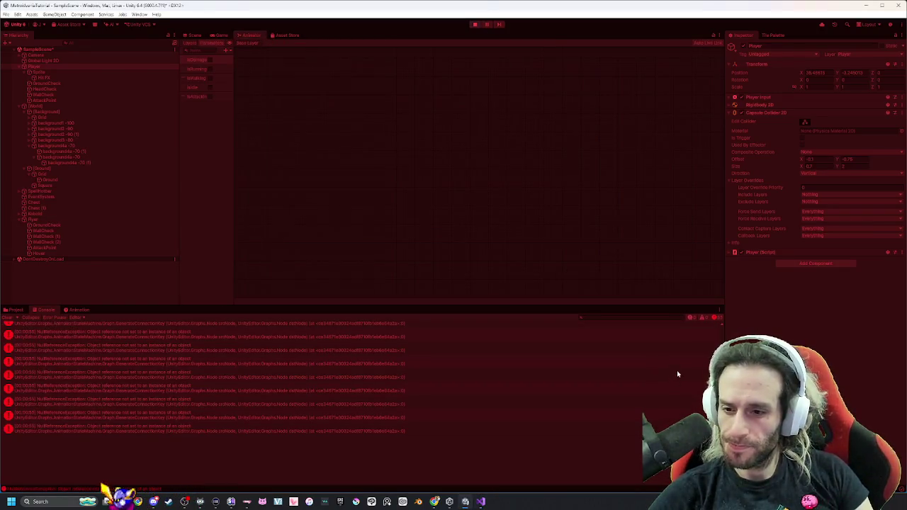
{"action": "mouse_move", "coordinate": [252, 40]}
{"action": "left_mouse_down"}
{"action": "mouse_move", "coordinate": [641, 381]}
{"action": "mouse_move", "coordinate": [650, 363]}
{"action": "left_mouse_up"}
{"action": "left_click", "coordinate": [44, 72]}
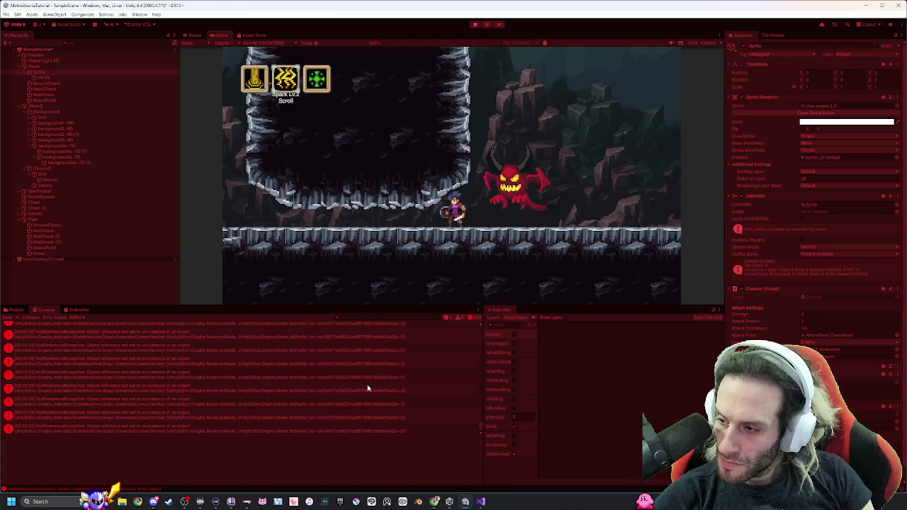
{"action": "right_click", "coordinate": [495, 313]}
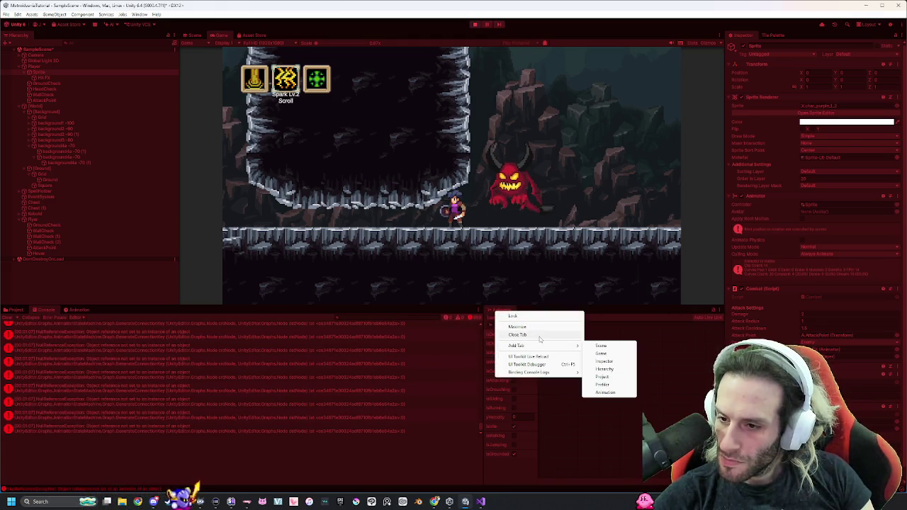
{"action": "left_click", "coordinate": [518, 335]}
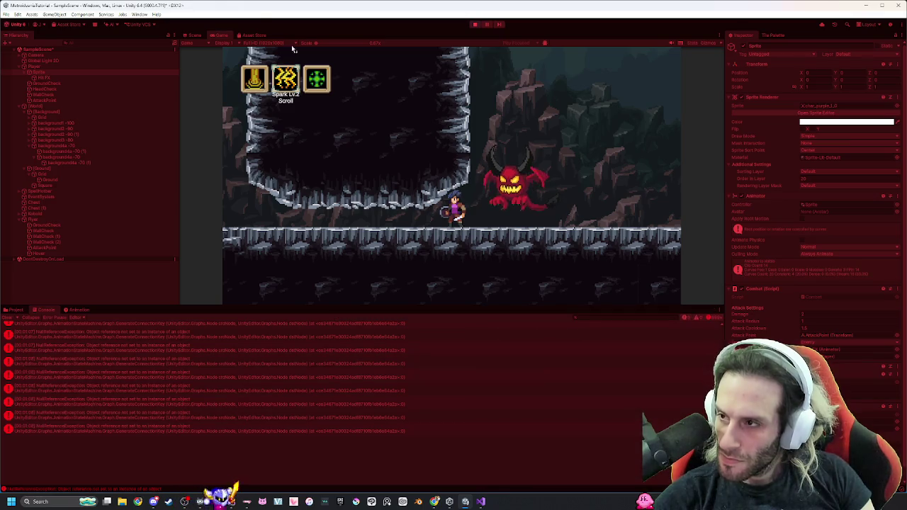
Open a new Animator window via Window > Animation > Animator.
{"action": "left_click", "coordinate": [140, 15]}
{"action": "mouse_move", "coordinate": [186, 93]}
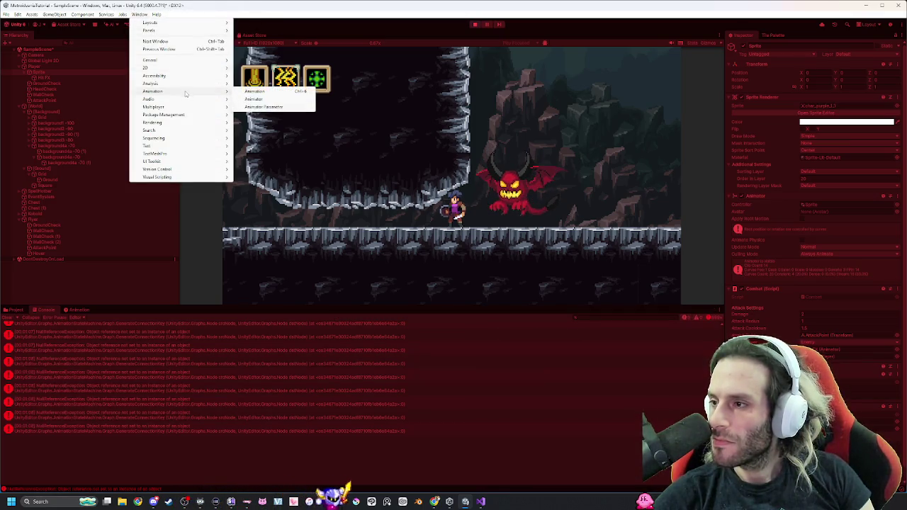
{"action": "left_click", "coordinate": [257, 99]}
Dock the Animator graph beside the Console and play-test the player moving left and right.
{"action": "mouse_move", "coordinate": [284, 35]}
{"action": "left_mouse_down"}
{"action": "mouse_move", "coordinate": [355, 116]}
{"action": "mouse_move", "coordinate": [676, 375]}
{"action": "mouse_move", "coordinate": [611, 366]}
{"action": "left_mouse_up"}
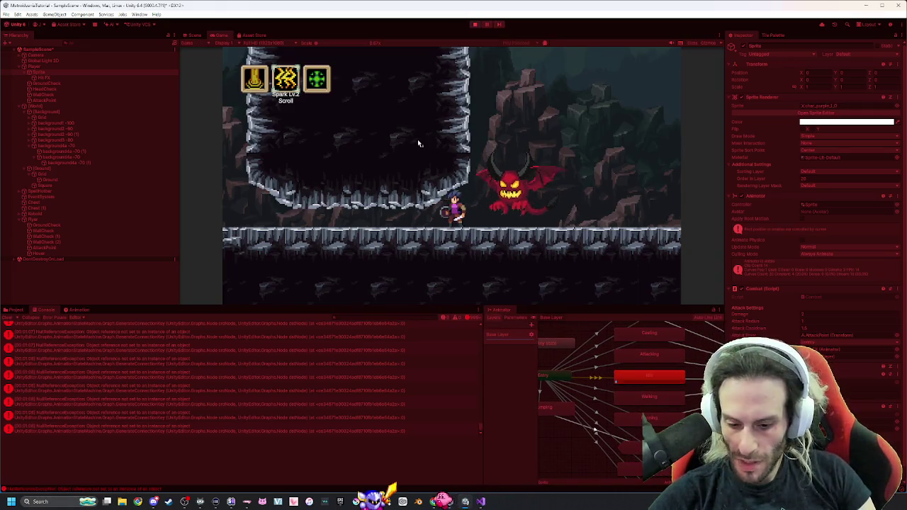
{"action": "key", "text": "a"}
{"action": "key", "text": "d"}
{"action": "key", "text": "a"}
{"action": "key", "text": "d"}
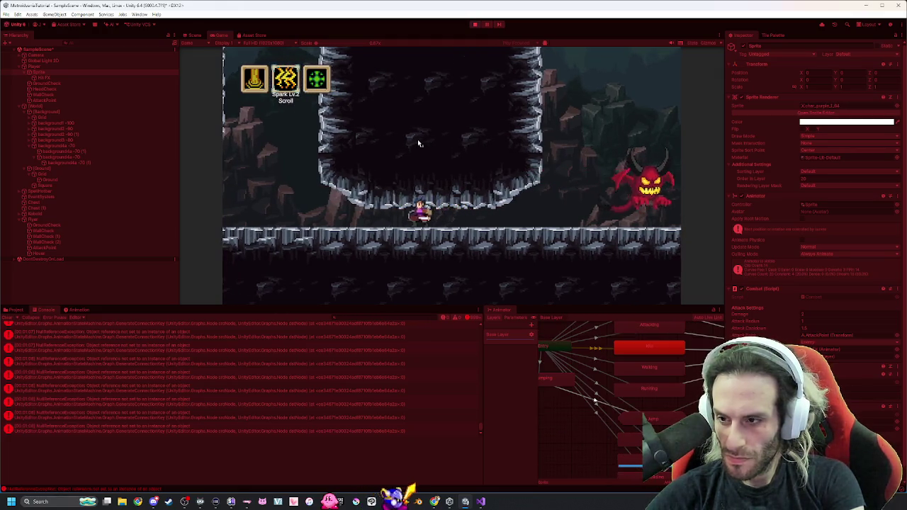
{"action": "key", "text": "a"}
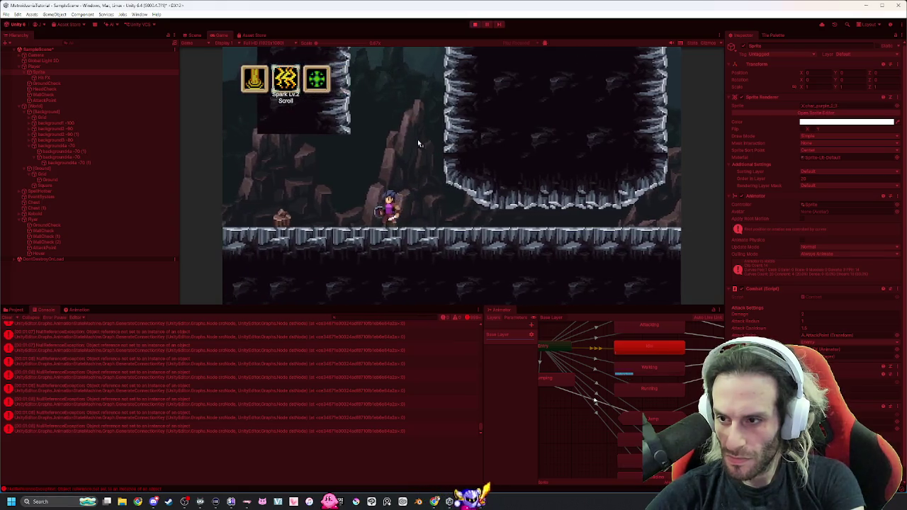
{"action": "key", "text": "d"}
{"action": "key", "text": "a"}
{"action": "key", "text": "d"}
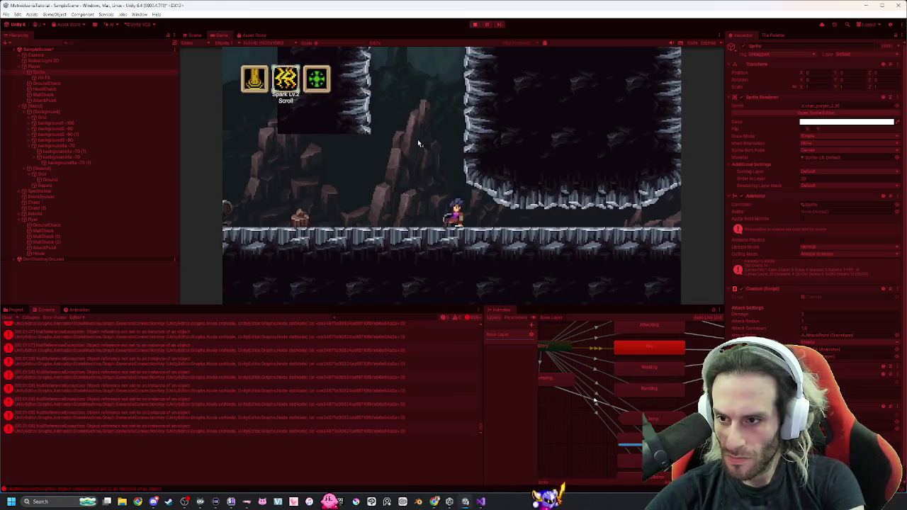
Check Player.cs's Update in Visual Studio, then show the Project window in Unity.
{"action": "key", "text": "alt+Tab"}
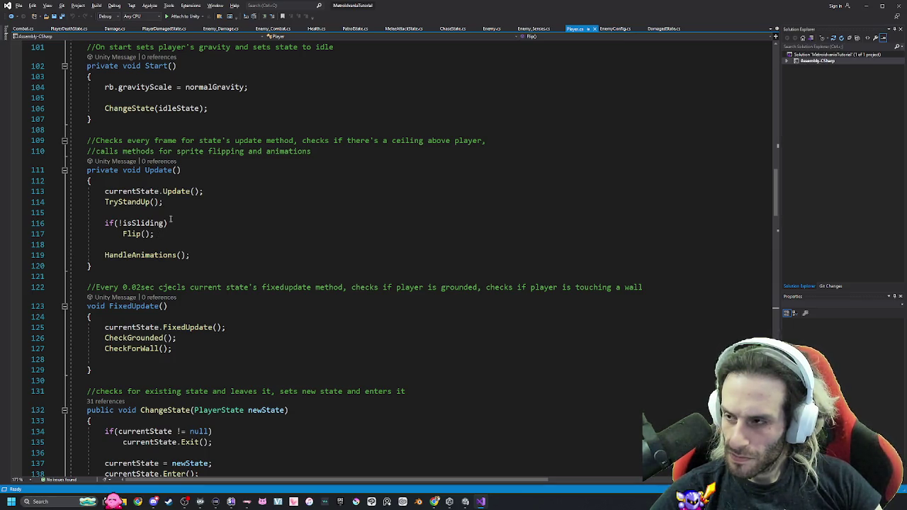
{"action": "key", "text": "alt+Tab"}
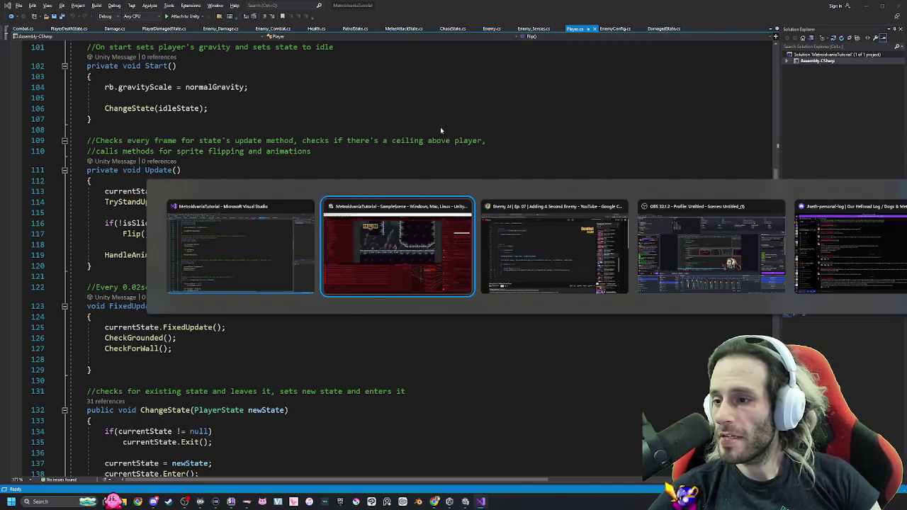
{"action": "left_click", "coordinate": [10, 310]}
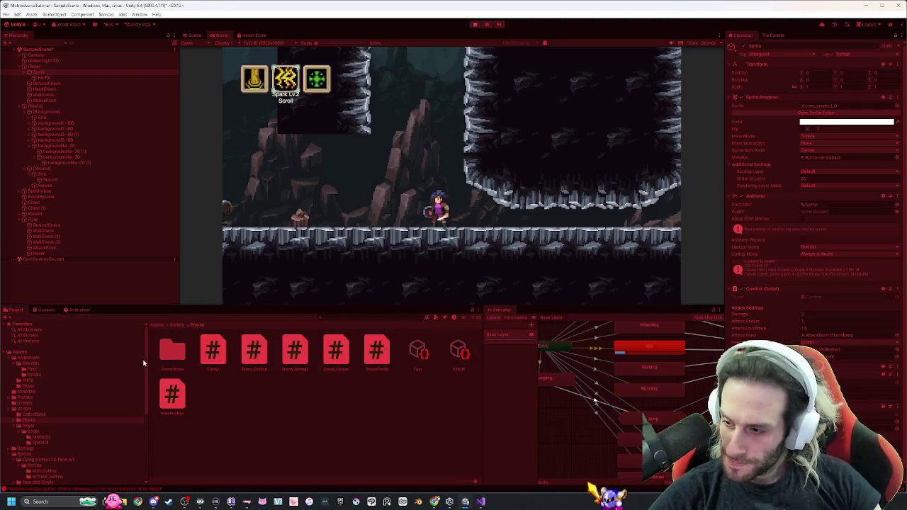
Go up to Assets/Scripts and open the Player folder.
{"action": "left_click", "coordinate": [182, 325]}
{"action": "double_click", "coordinate": [245, 352]}
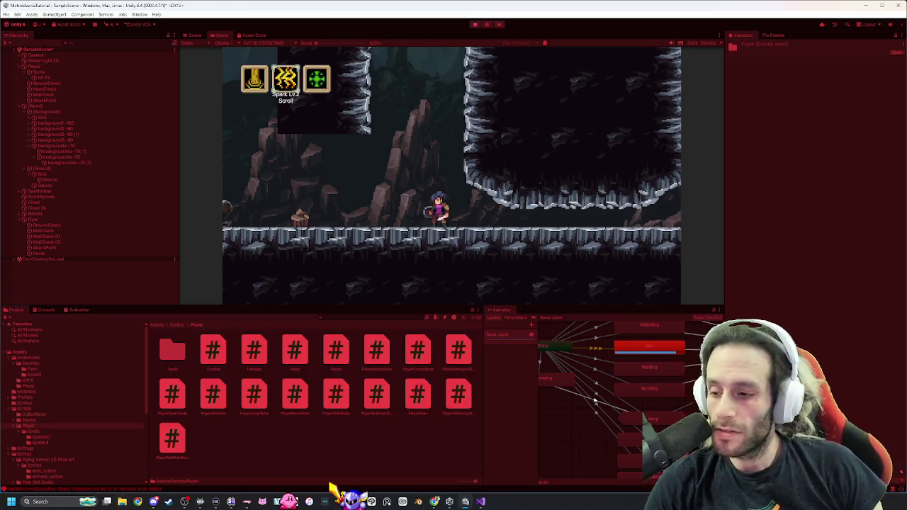
Open PlayerSlideState.cs in Visual Studio and scroll through its slide timers and state methods.
{"action": "double_click", "coordinate": [337, 400]}
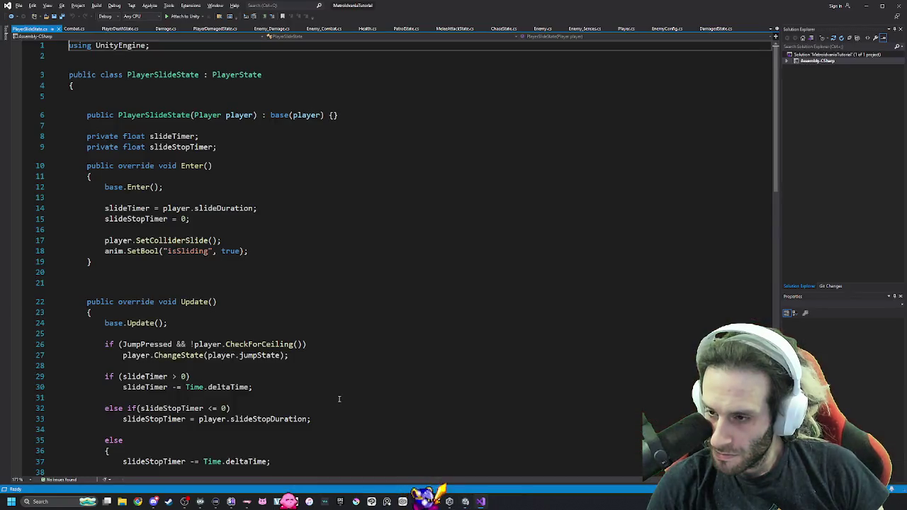
{"action": "scroll", "coordinate": [292, 276], "scroll_direction": "down", "scroll_amount": 1}
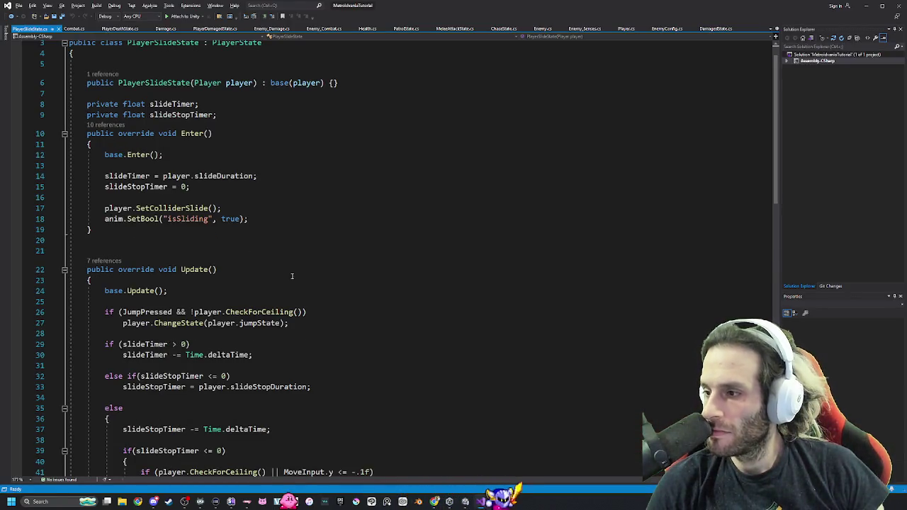
{"action": "scroll", "coordinate": [292, 276], "scroll_direction": "down", "scroll_amount": 5}
{"action": "scroll", "coordinate": [292, 277], "scroll_direction": "down", "scroll_amount": 5}
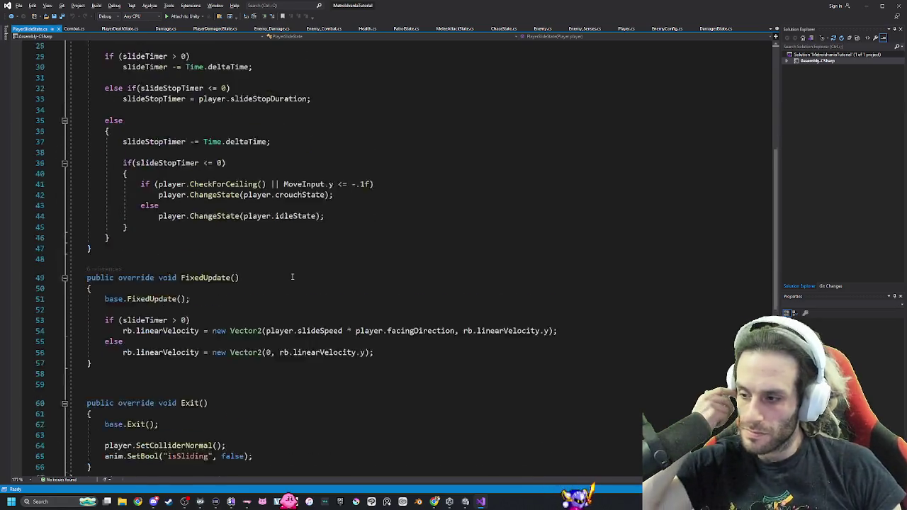
{"action": "scroll", "coordinate": [292, 276], "scroll_direction": "down", "scroll_amount": 2}
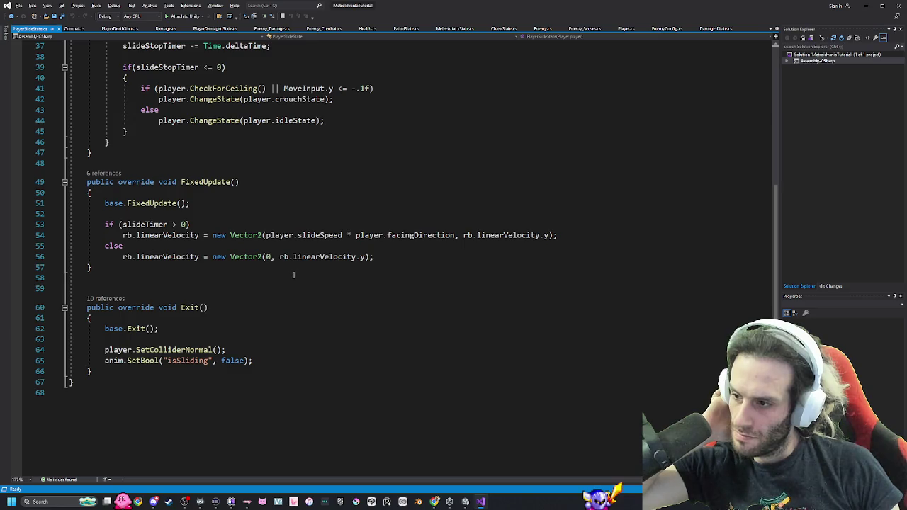
{"action": "scroll", "coordinate": [281, 275], "scroll_direction": "up", "scroll_amount": 3}
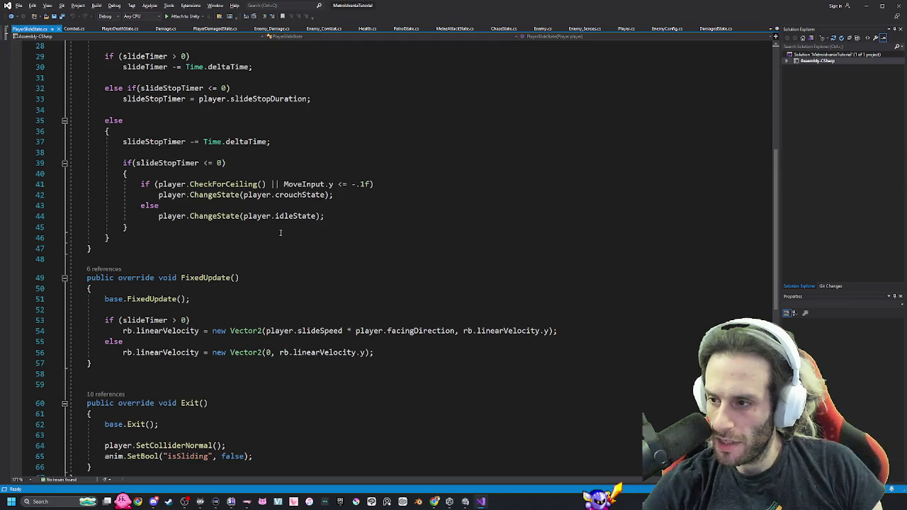
{"action": "scroll", "coordinate": [287, 223], "scroll_direction": "up", "scroll_amount": 1}
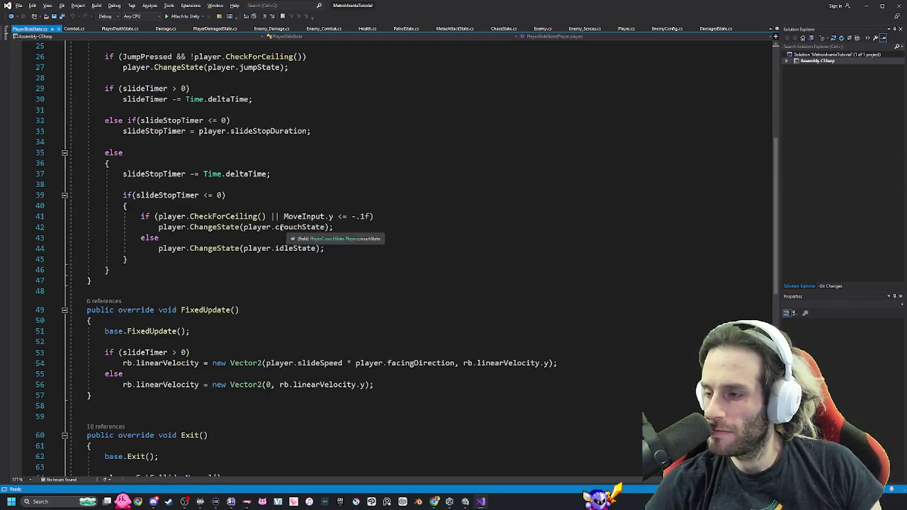
{"action": "scroll", "coordinate": [246, 206], "scroll_direction": "up", "scroll_amount": 1}
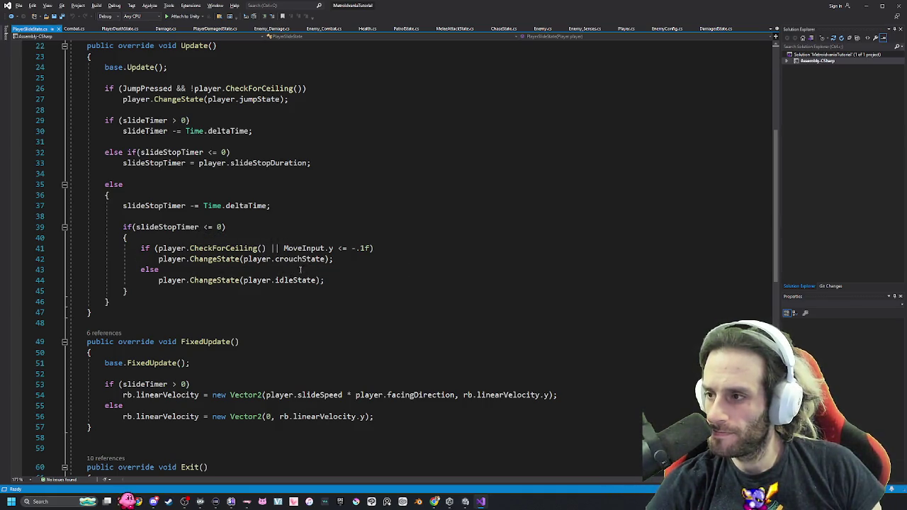
{"action": "scroll", "coordinate": [255, 168], "scroll_direction": "up", "scroll_amount": 7}
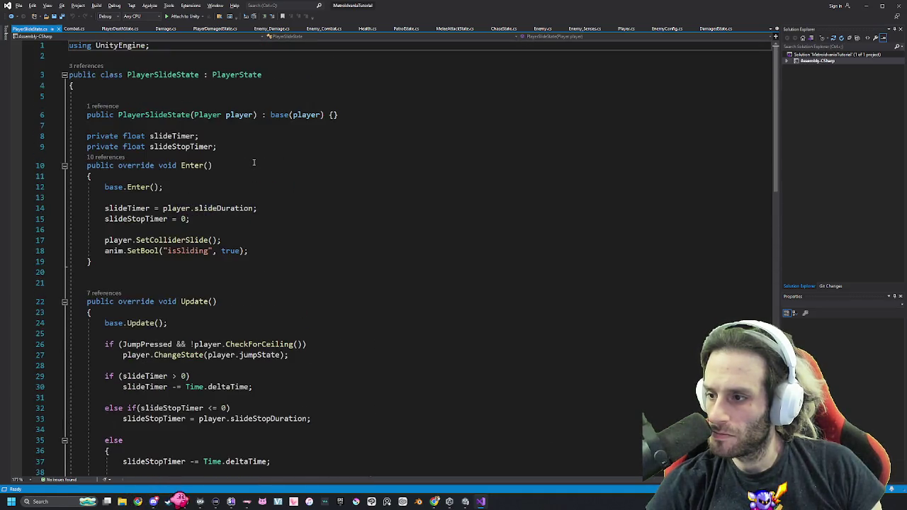
{"action": "scroll", "coordinate": [255, 164], "scroll_direction": "down", "scroll_amount": 5}
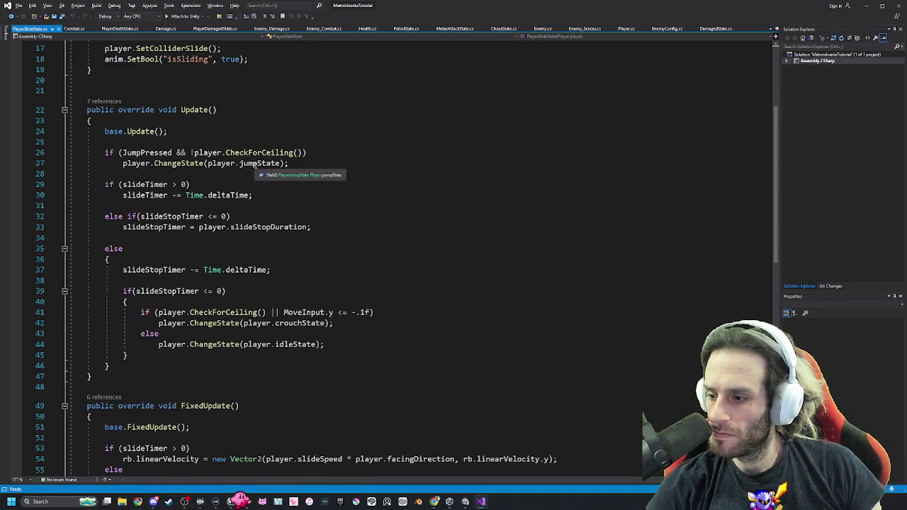
Playtest running the character left and right through the cave, then return to PlayerSlideState.cs.
{"action": "key", "text": "alt+Tab"}
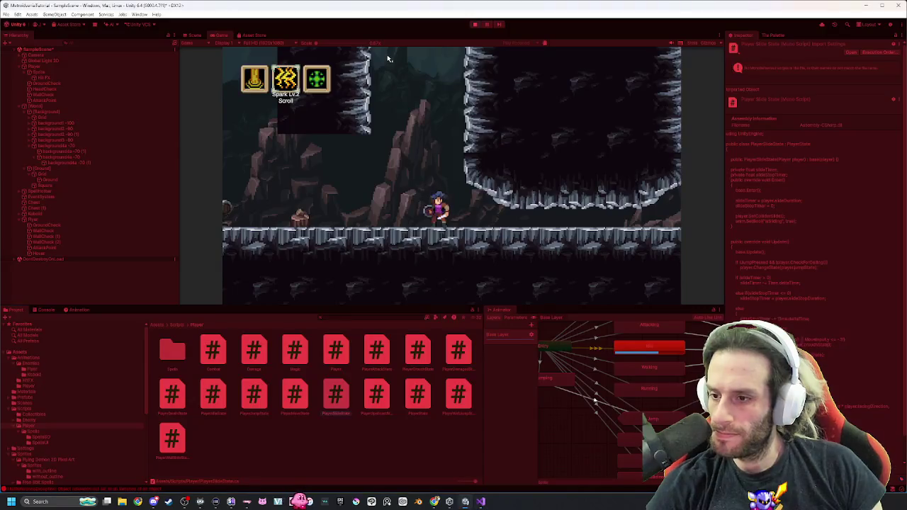
{"action": "key", "text": "d"}
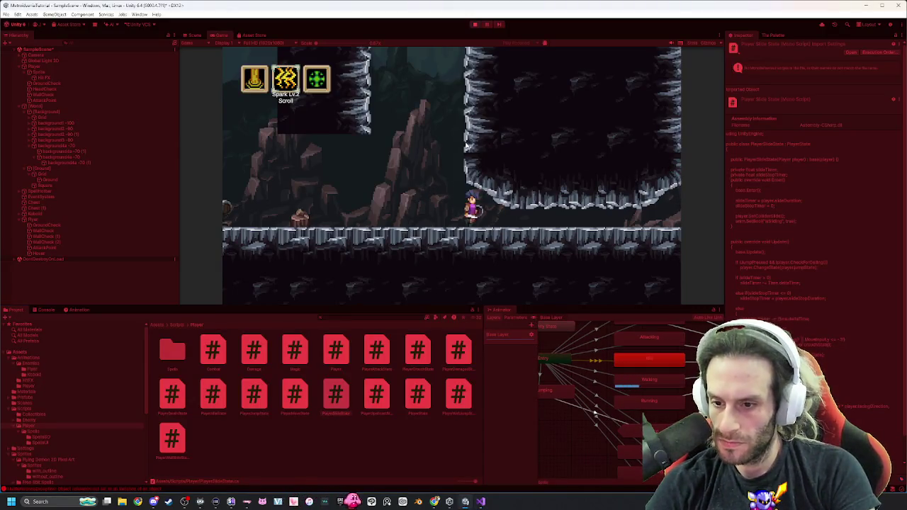
{"action": "key", "text": "a"}
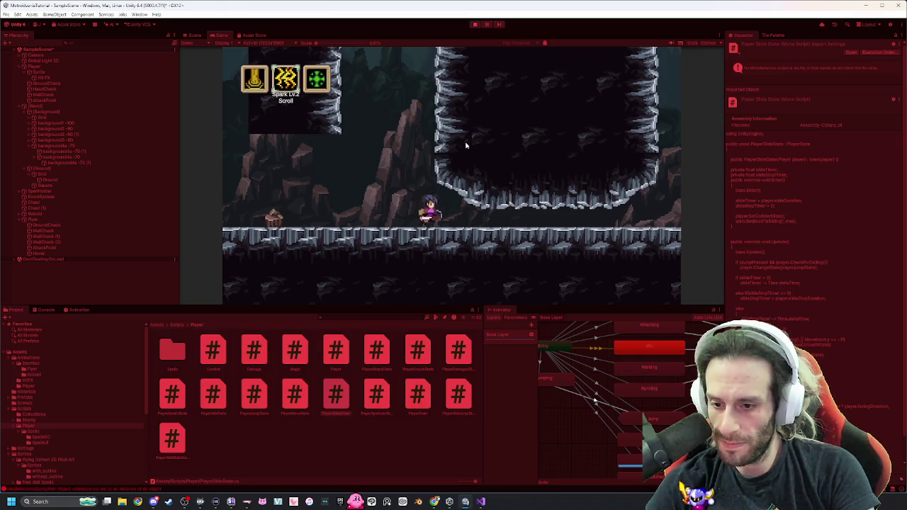
{"action": "key", "text": "d"}
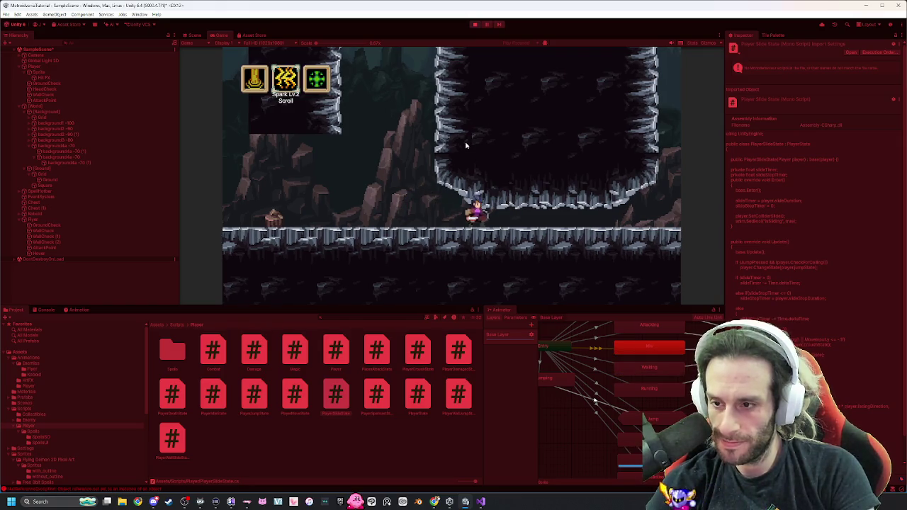
{"action": "key", "text": "d"}
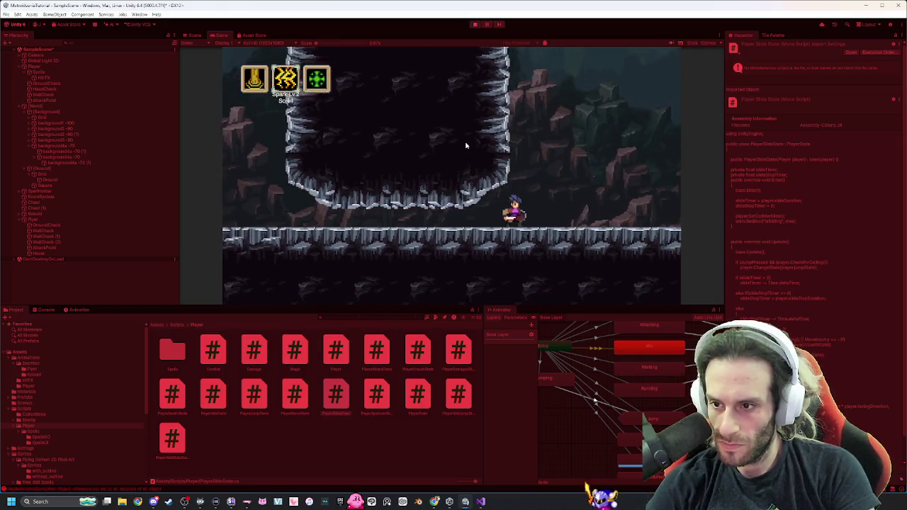
{"action": "key", "text": "a"}
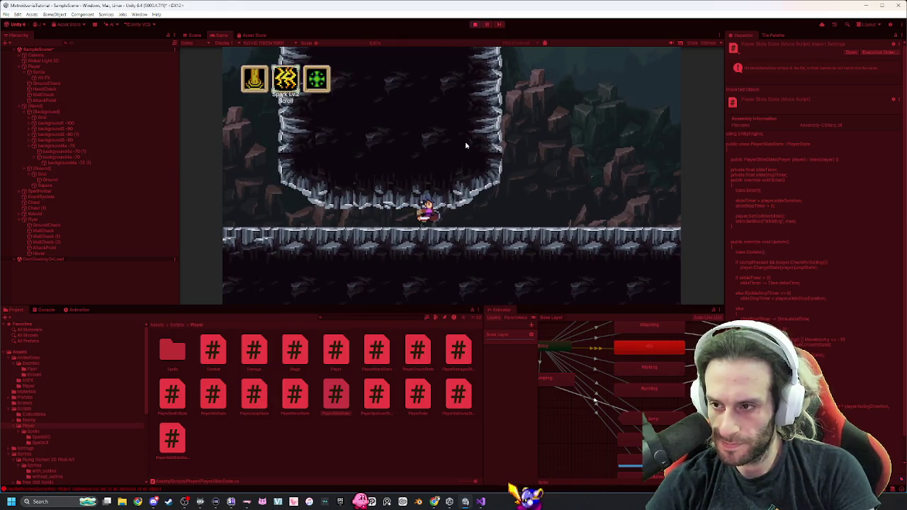
{"action": "key", "text": "a"}
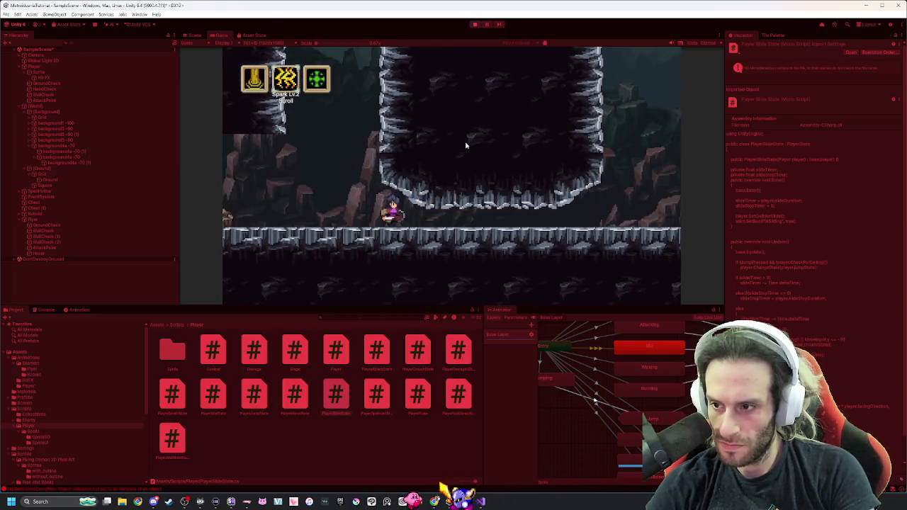
{"action": "key", "text": "a"}
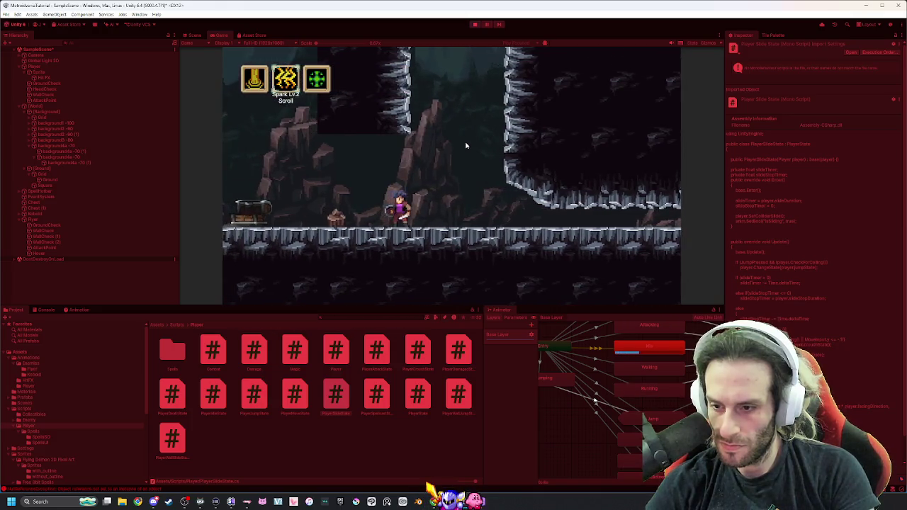
{"action": "key", "text": "a"}
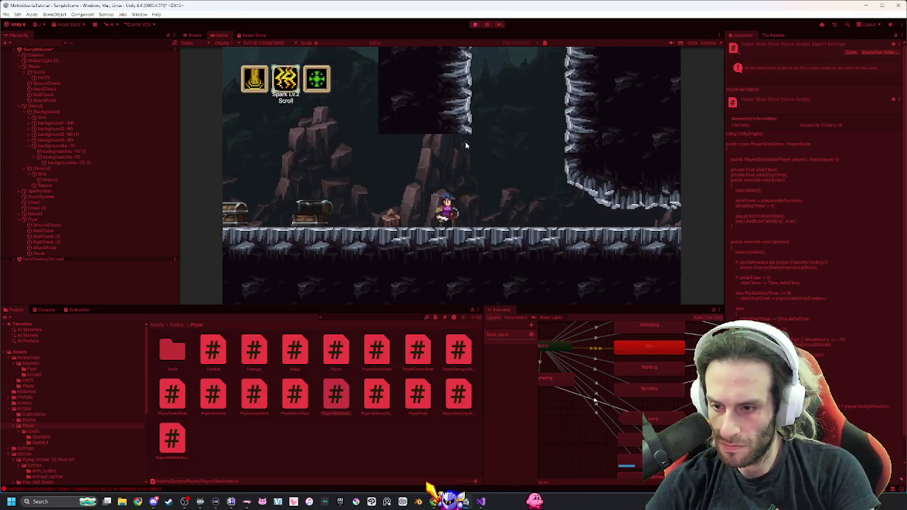
{"action": "key", "text": "d"}
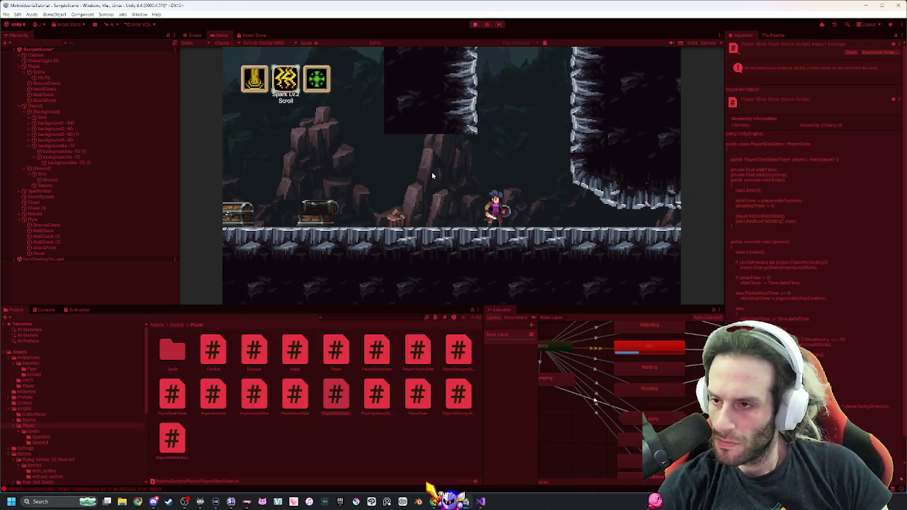
{"action": "key", "text": "alt+Tab"}
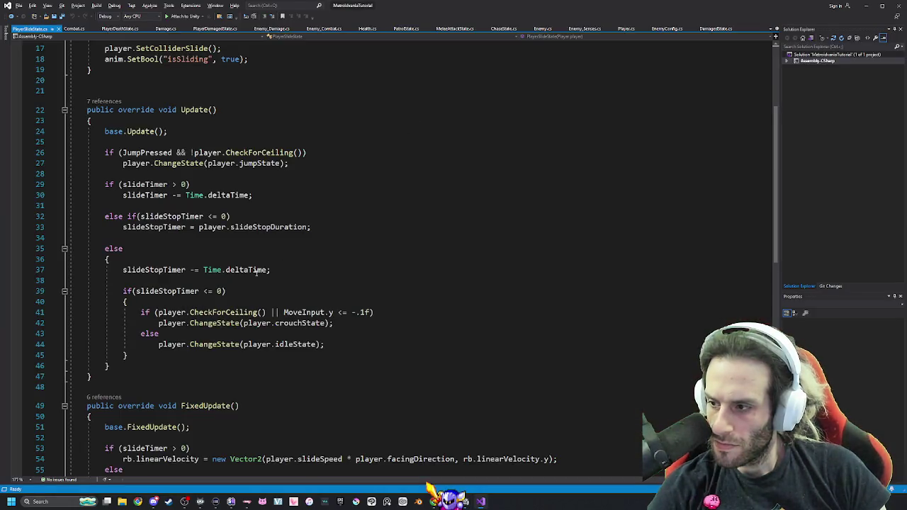
Close the PlayerSlideState.cs script tab in Visual Studio.
{"action": "scroll", "coordinate": [257, 271], "scroll_direction": "up", "scroll_amount": 6}
{"action": "scroll", "coordinate": [259, 271], "scroll_direction": "down", "scroll_amount": 15}
{"action": "scroll", "coordinate": [261, 270], "scroll_direction": "up", "scroll_amount": 5}
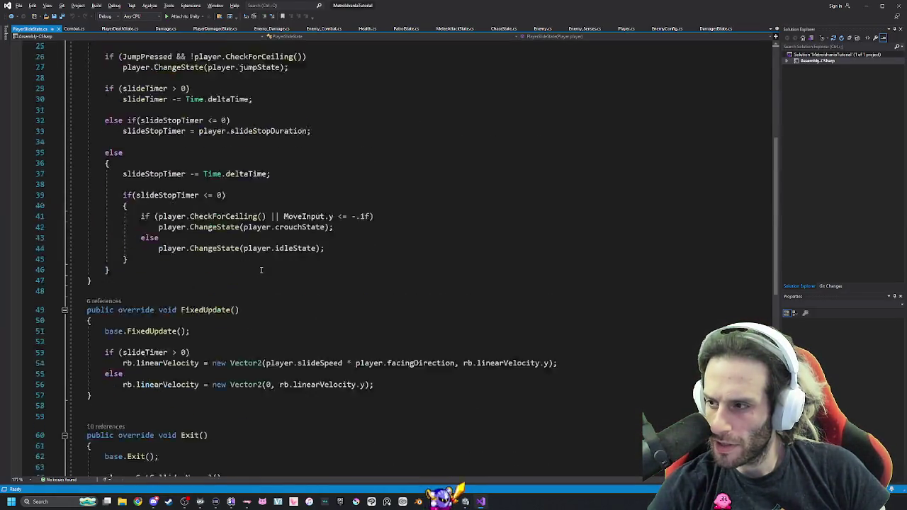
{"action": "scroll", "coordinate": [261, 270], "scroll_direction": "up", "scroll_amount": 10}
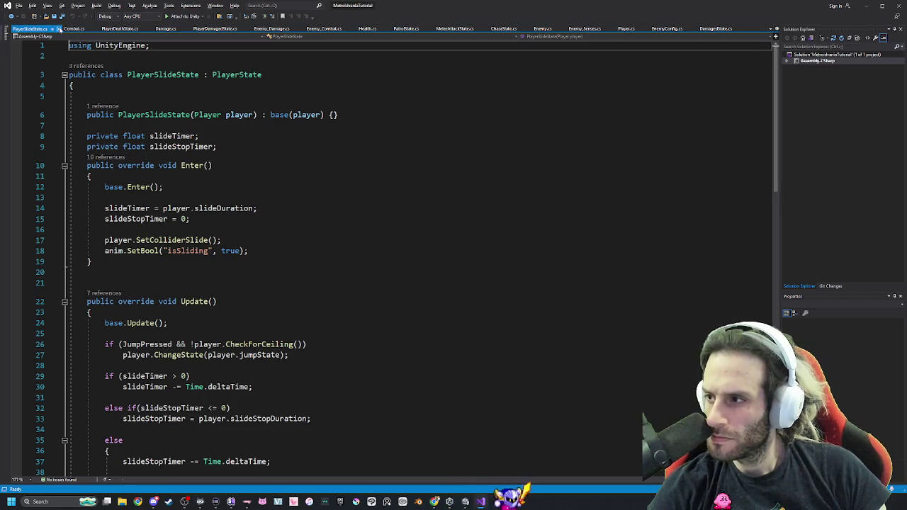
{"action": "left_click", "coordinate": [53, 29]}
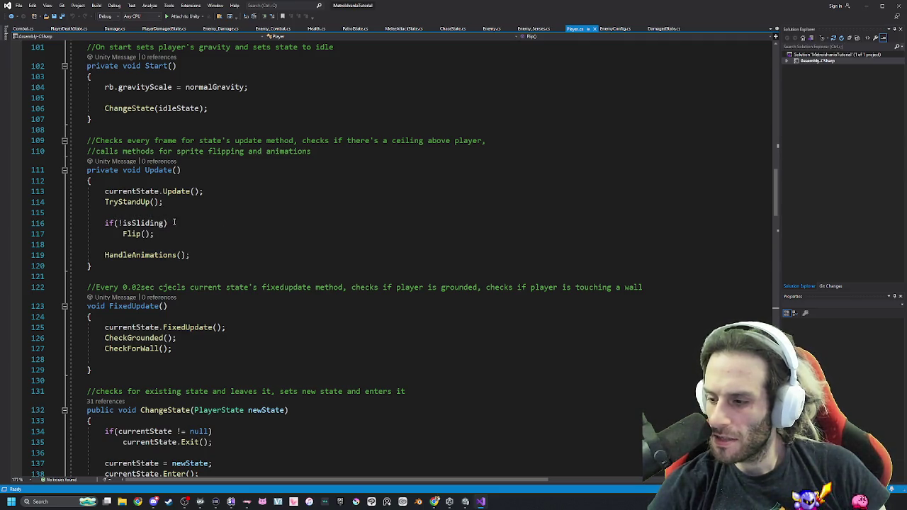
Put the caret on the early return in Player.cs's Flip method, then return to Unity.
{"action": "scroll", "coordinate": [140, 234], "scroll_direction": "down", "scroll_amount": 20}
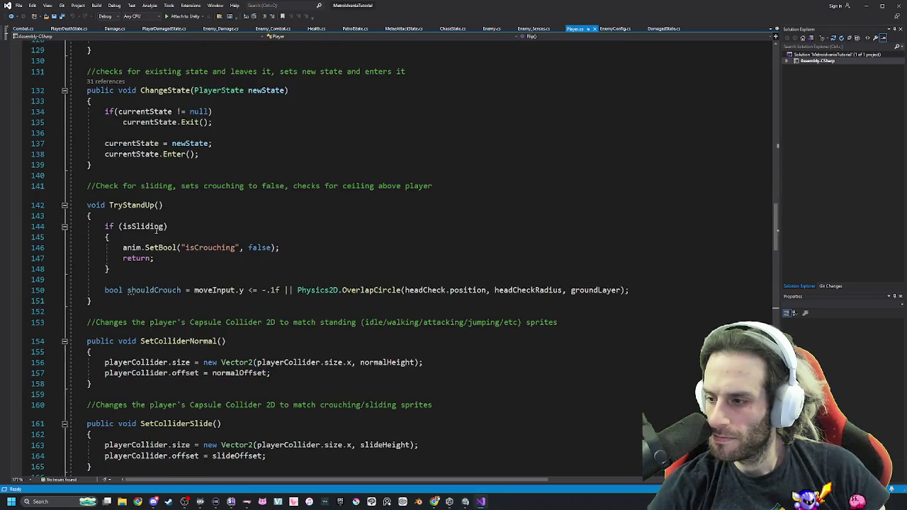
{"action": "left_click", "coordinate": [155, 195]}
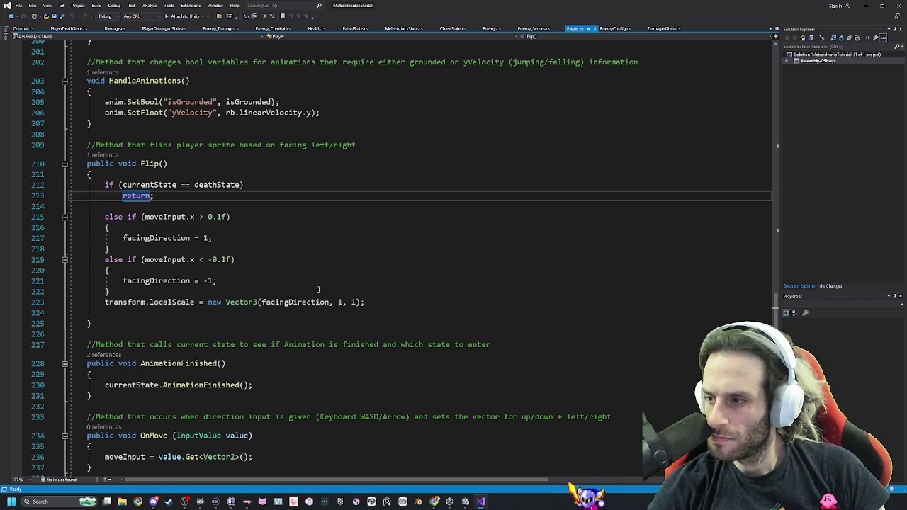
{"action": "key", "text": "alt+Tab"}
{"action": "key", "text": "a"}
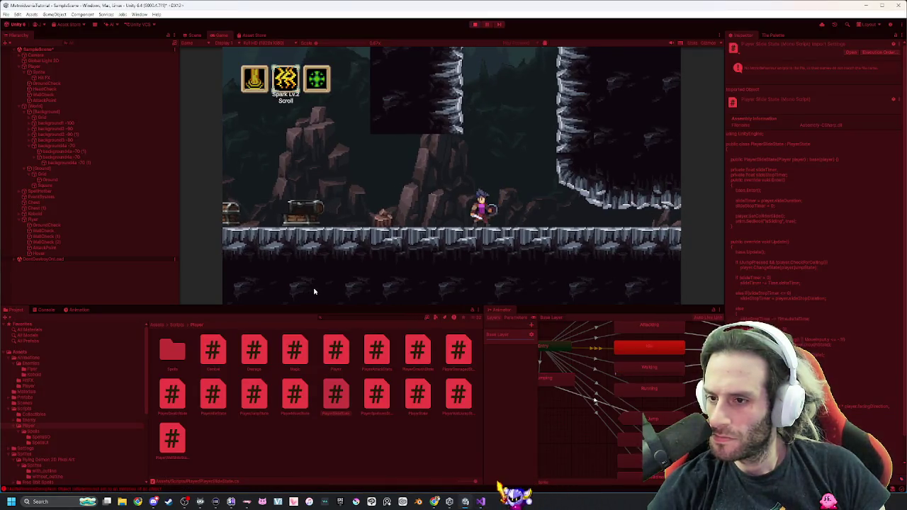
{"action": "key", "text": "d"}
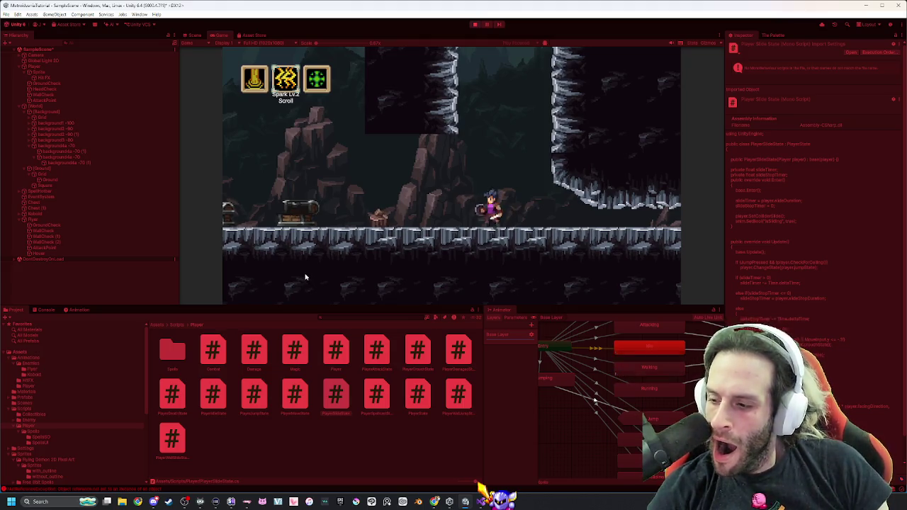
{"action": "key", "text": "alt+Tab"}
{"action": "scroll", "coordinate": [233, 271], "scroll_direction": "up", "scroll_amount": 20}
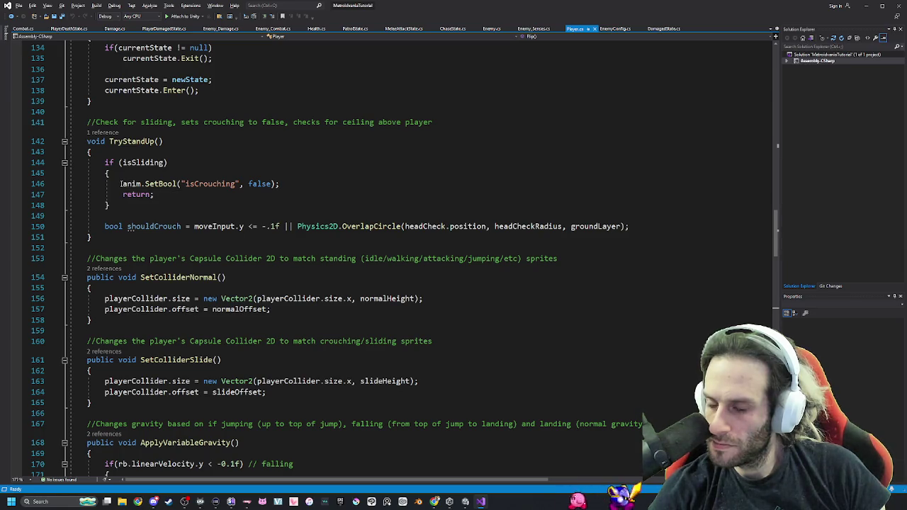
Read TryStandUp, SetColliderSlide and ApplyVariableGravity in Player.cs, then go back to Unity.
{"action": "scroll", "coordinate": [124, 185], "scroll_direction": "up", "scroll_amount": 20}
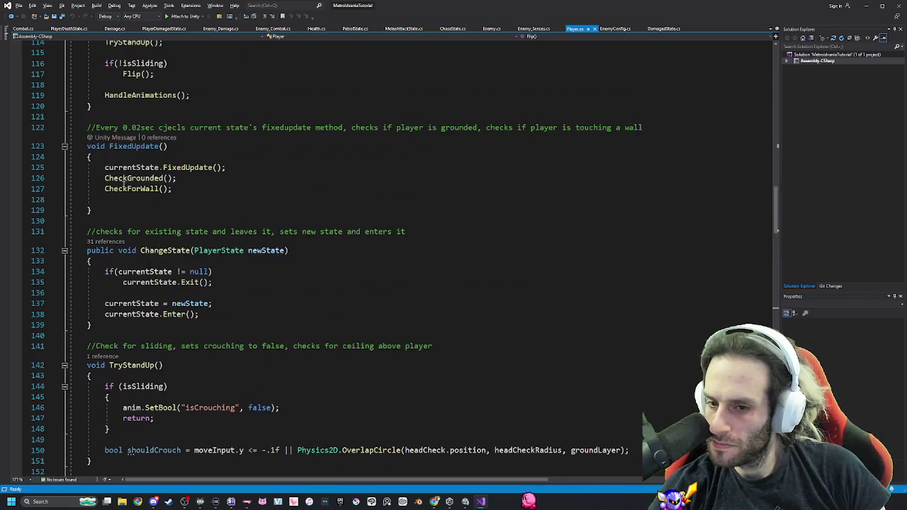
{"action": "scroll", "coordinate": [131, 187], "scroll_direction": "down", "scroll_amount": 20}
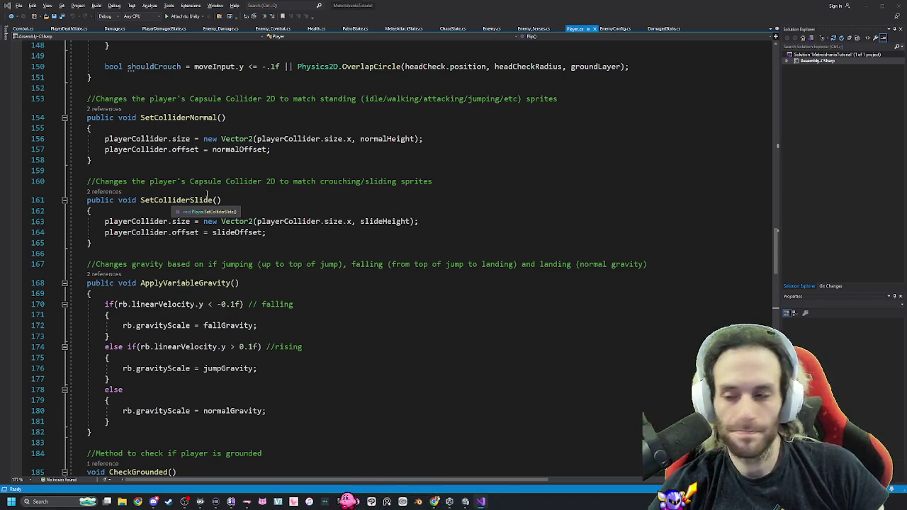
{"action": "key", "text": "alt+Tab"}
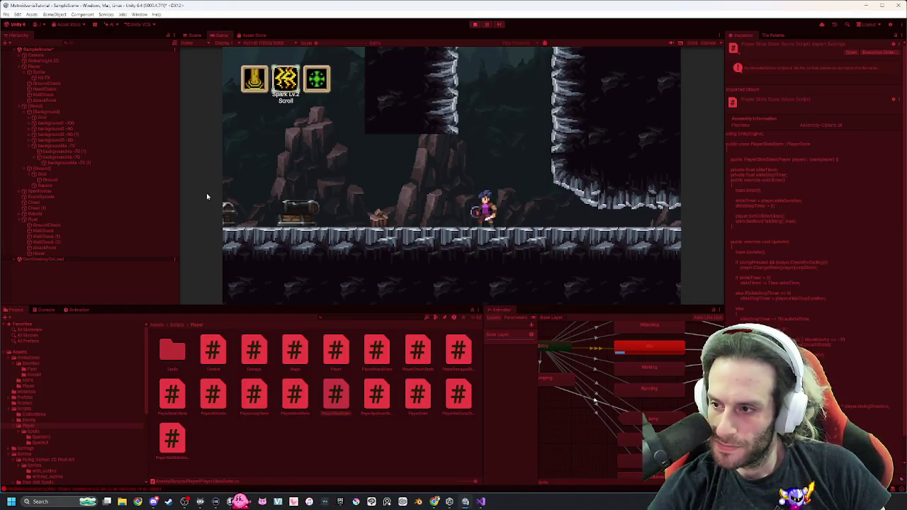
Move the player right toward the flying demon, then back off and hit it with a spark.
{"action": "key", "text": "d"}
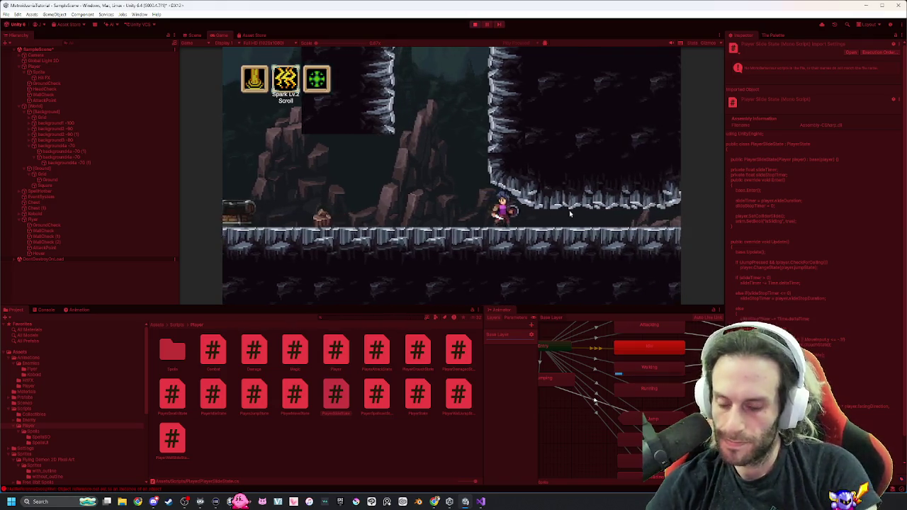
{"action": "key", "text": "d"}
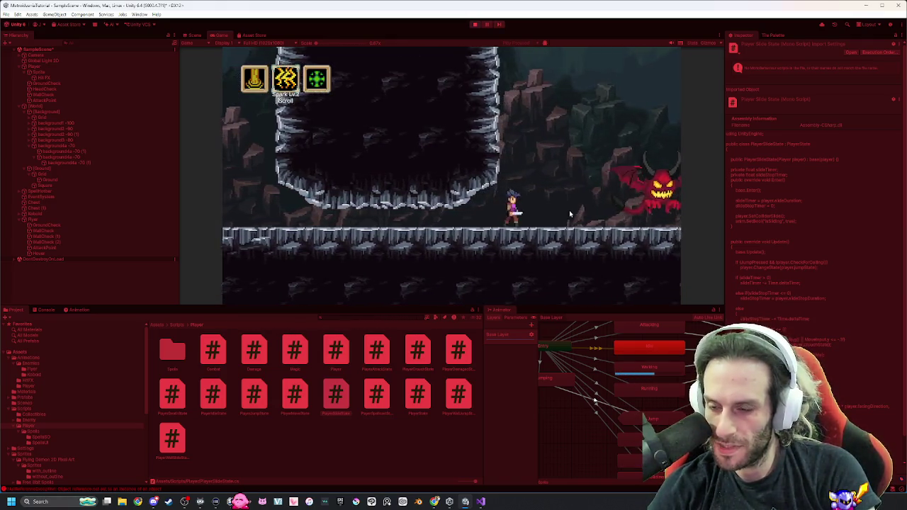
{"action": "key", "text": "a"}
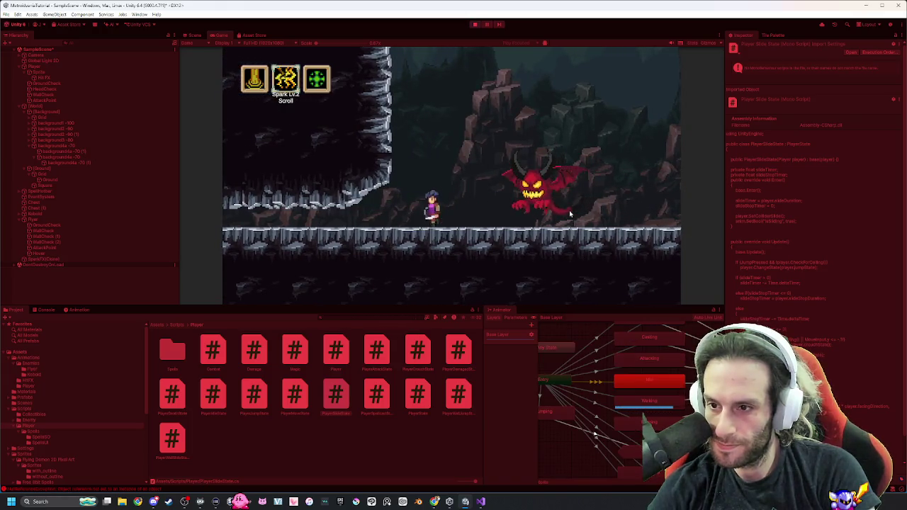
{"action": "key", "text": "a"}
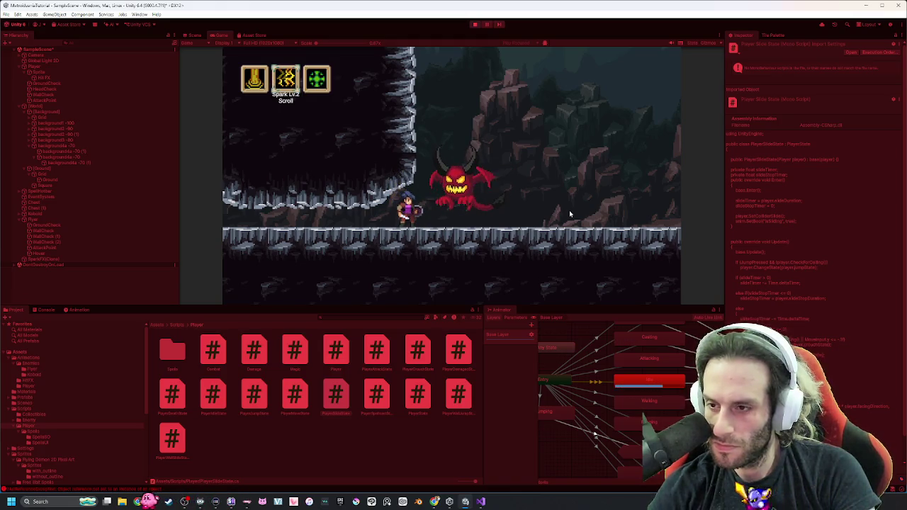
Show the console's error list and select the Flyer demon in the Hierarchy.
{"action": "left_click", "coordinate": [46, 310]}
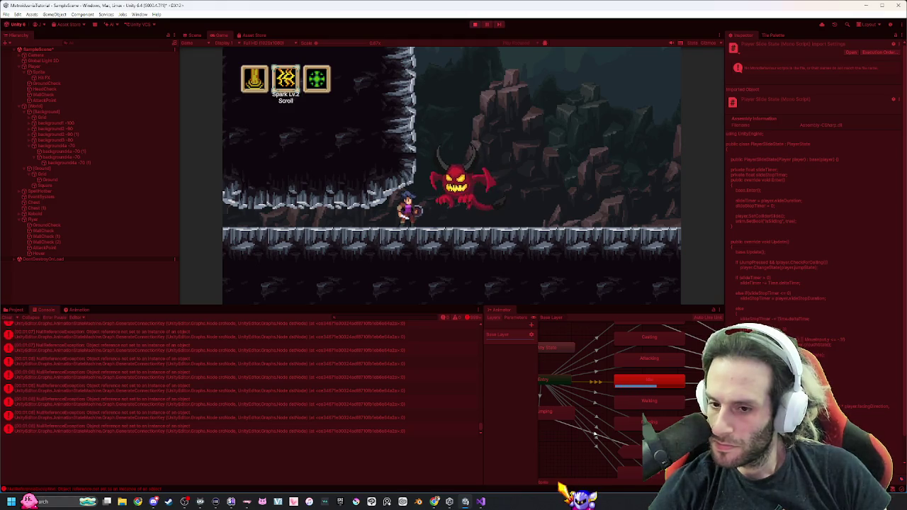
{"action": "left_click", "coordinate": [56, 221]}
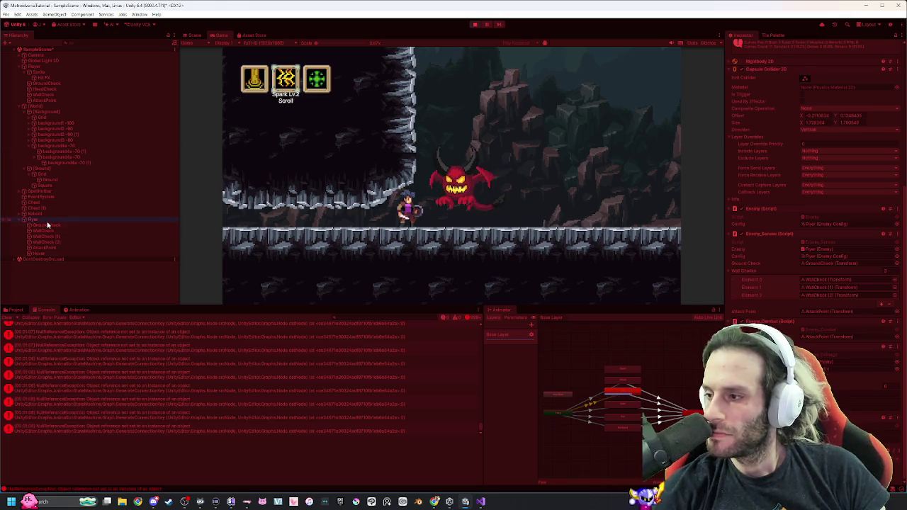
Compare the Kobold and Flyer animators, bring the Flyer's states into view, and clear the console.
{"action": "scroll", "coordinate": [665, 383], "scroll_direction": "up", "scroll_amount": 3}
{"action": "scroll", "coordinate": [666, 384], "scroll_direction": "down", "scroll_amount": 4}
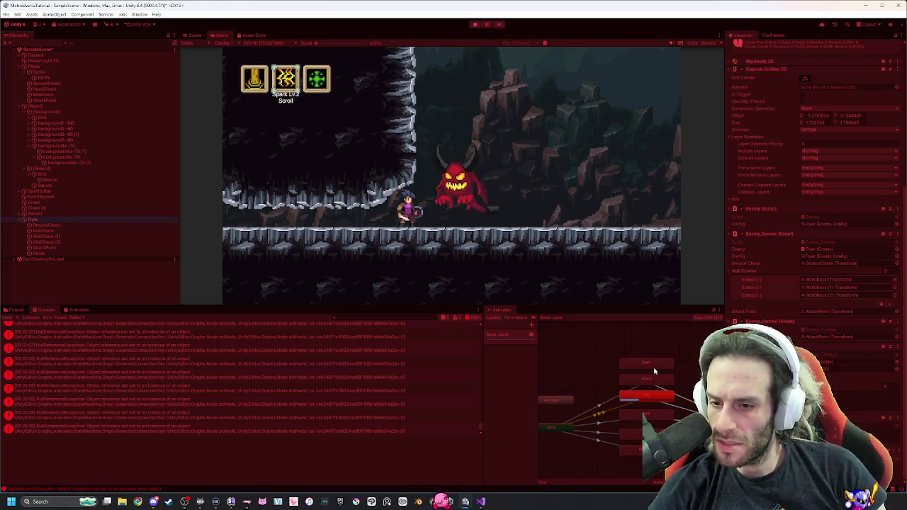
{"action": "left_click", "coordinate": [54, 215]}
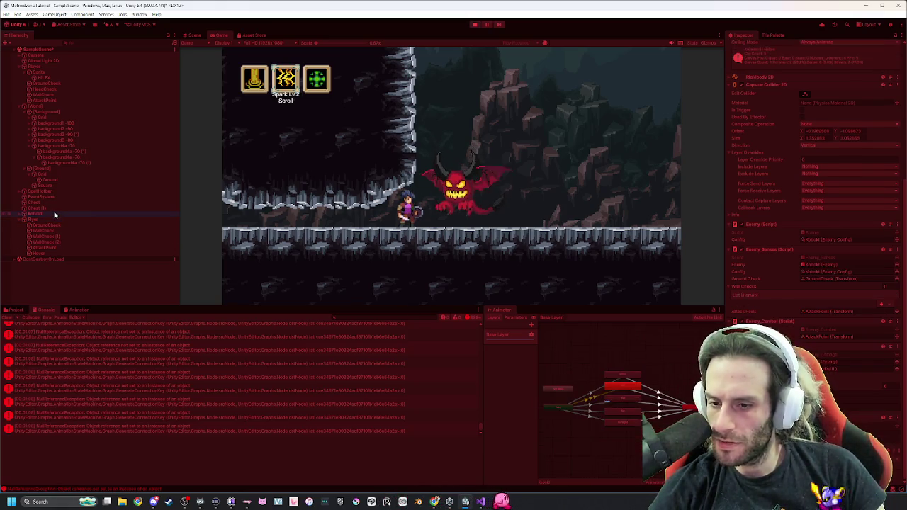
{"action": "left_click", "coordinate": [58, 222]}
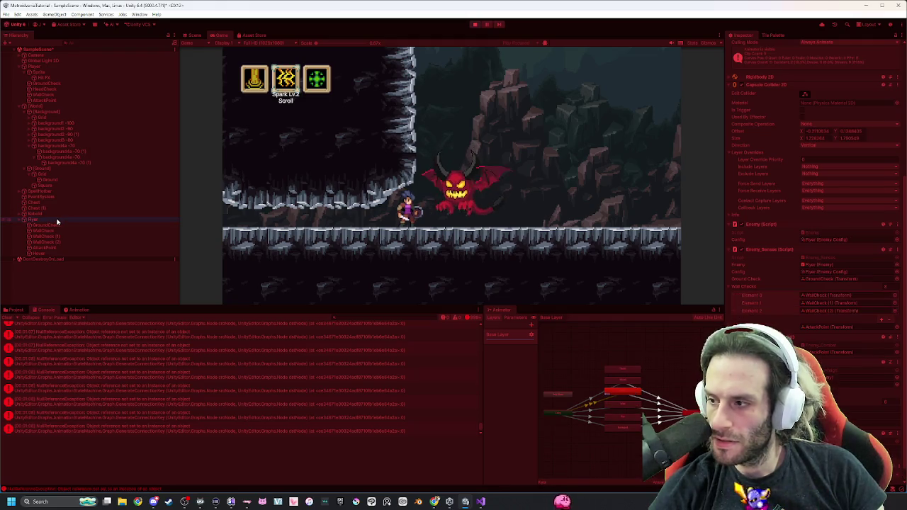
{"action": "scroll", "coordinate": [643, 369], "scroll_direction": "up", "scroll_amount": 3}
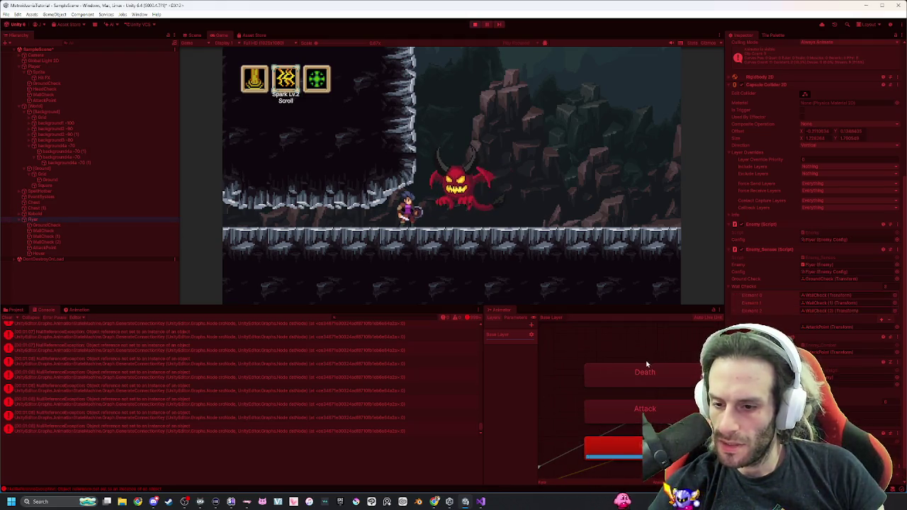
{"action": "left_click_drag", "start_coordinate": [652, 402], "coordinate": [648, 381]}
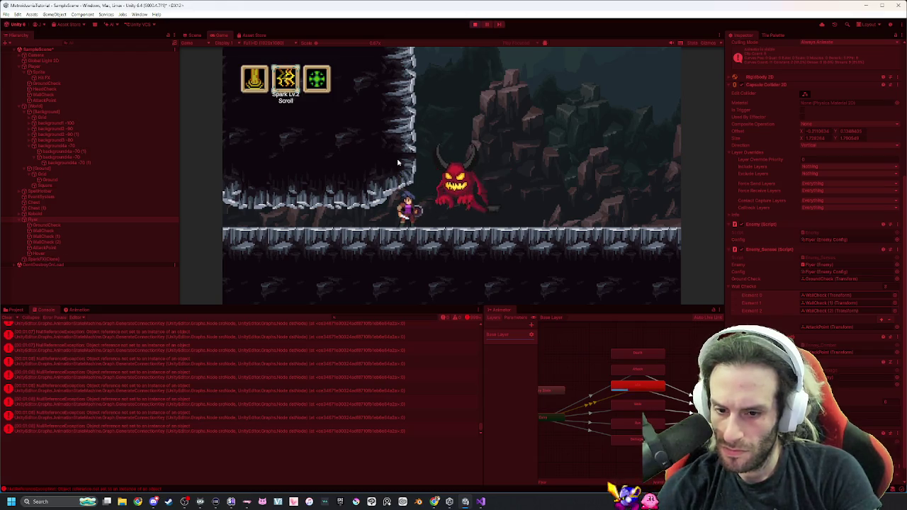
{"action": "left_click", "coordinate": [7, 319]}
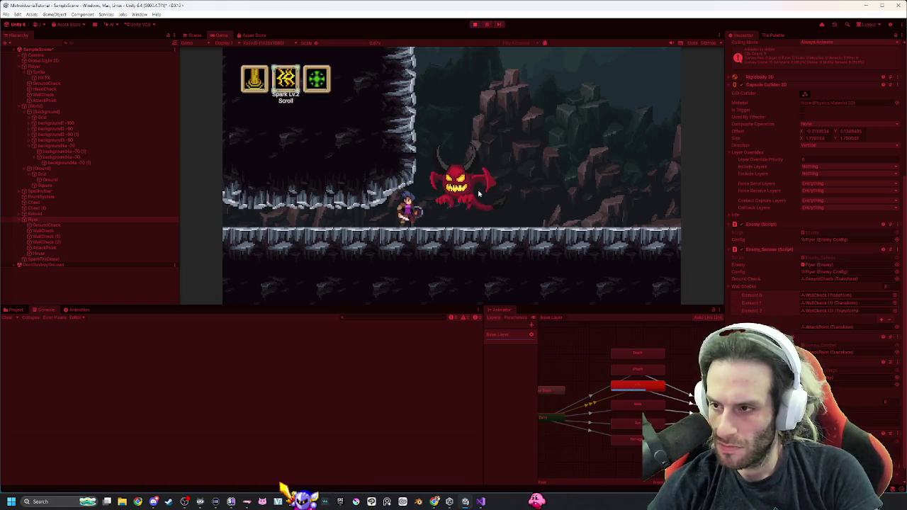
Attack the demon, select the Flyer's Damaged animation state, then switch to Visual Studio.
{"action": "key", "text": "d"}
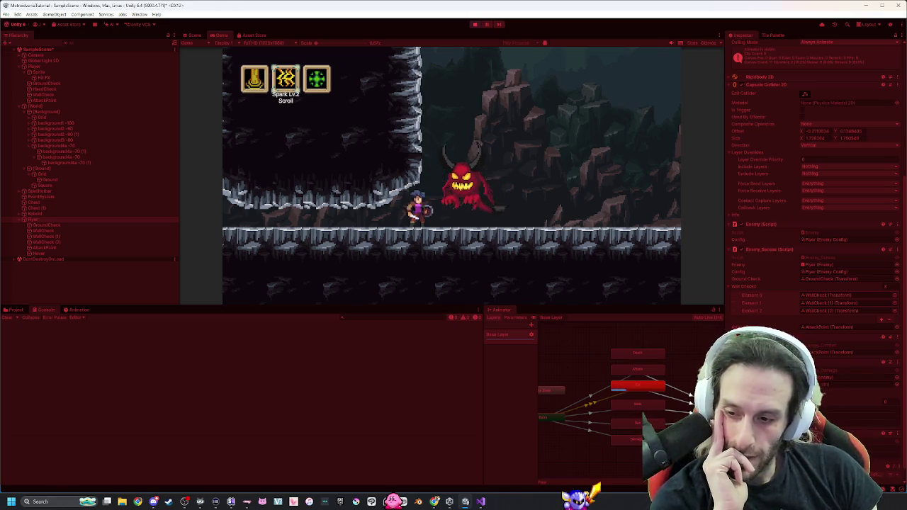
{"action": "left_click", "coordinate": [633, 442]}
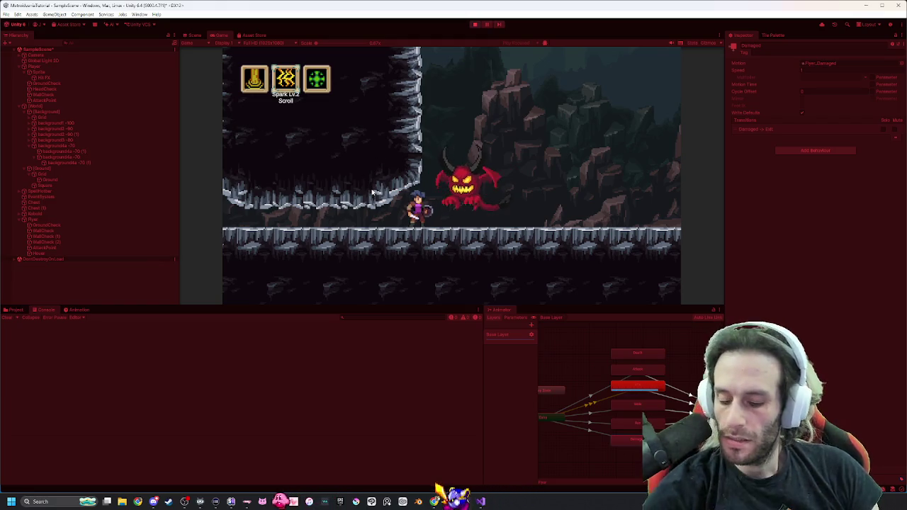
{"action": "key", "text": "alt+Tab"}
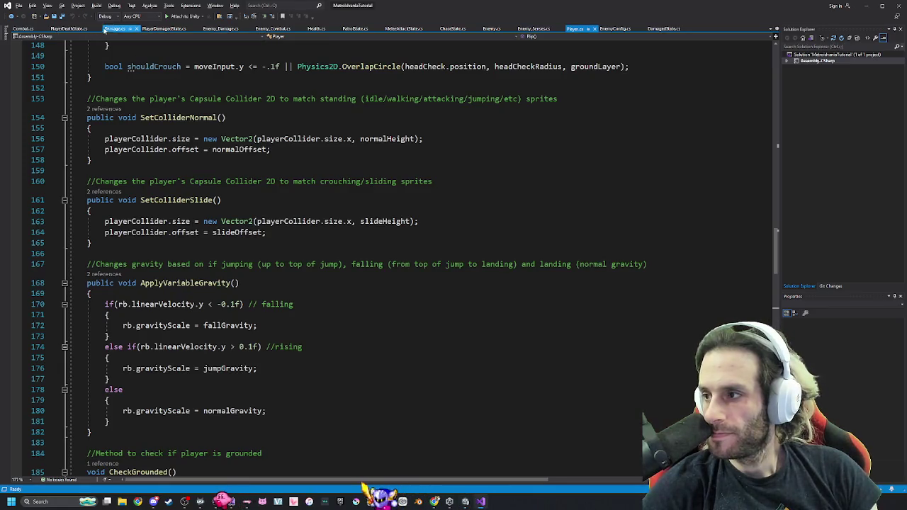
Review the Damage.cs and Combat.cs scripts.
{"action": "left_click", "coordinate": [114, 29]}
{"action": "scroll", "coordinate": [247, 149], "scroll_direction": "down", "scroll_amount": 3}
{"action": "key", "text": "ctrl+Tab"}
{"action": "scroll", "coordinate": [190, 123], "scroll_direction": "up", "scroll_amount": 5}
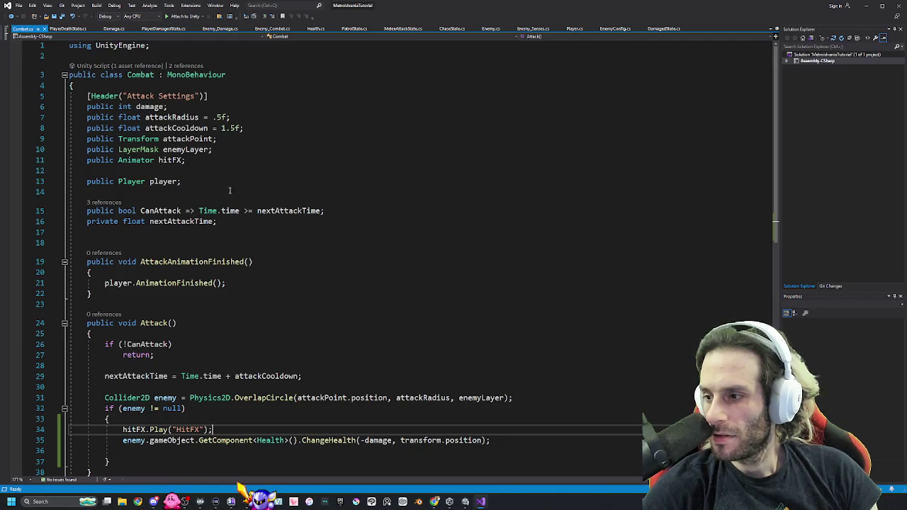
Read Health.cs, Enemy_Combat.cs and Enemy_Damage.cs, then stop the running game in Unity.
{"action": "left_click", "coordinate": [316, 29]}
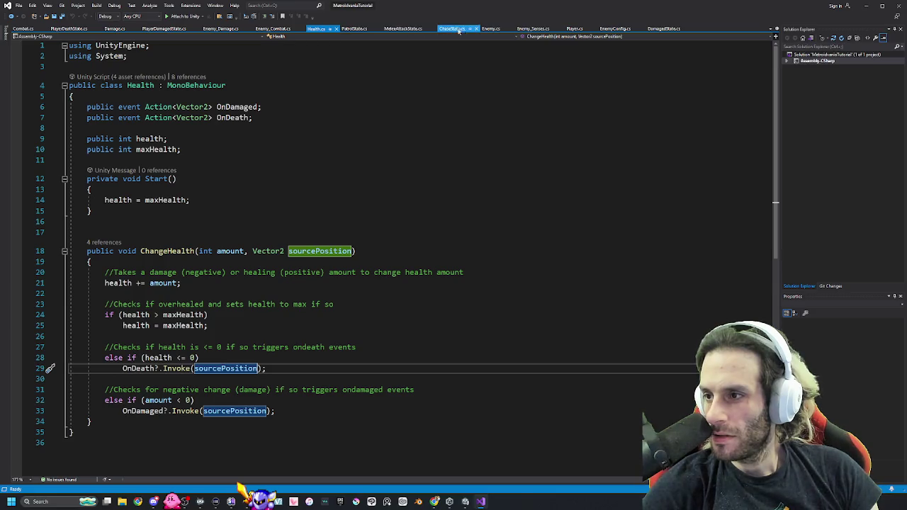
{"action": "left_click", "coordinate": [273, 28]}
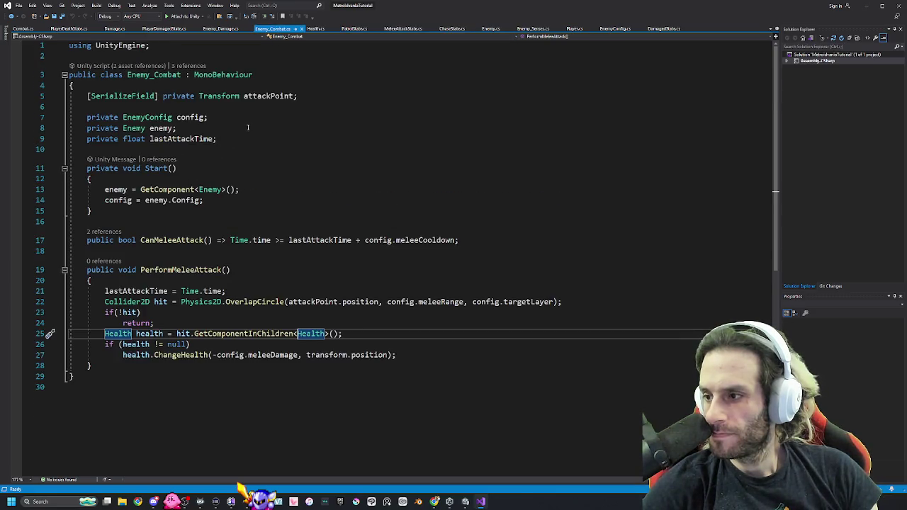
{"action": "left_click", "coordinate": [220, 28]}
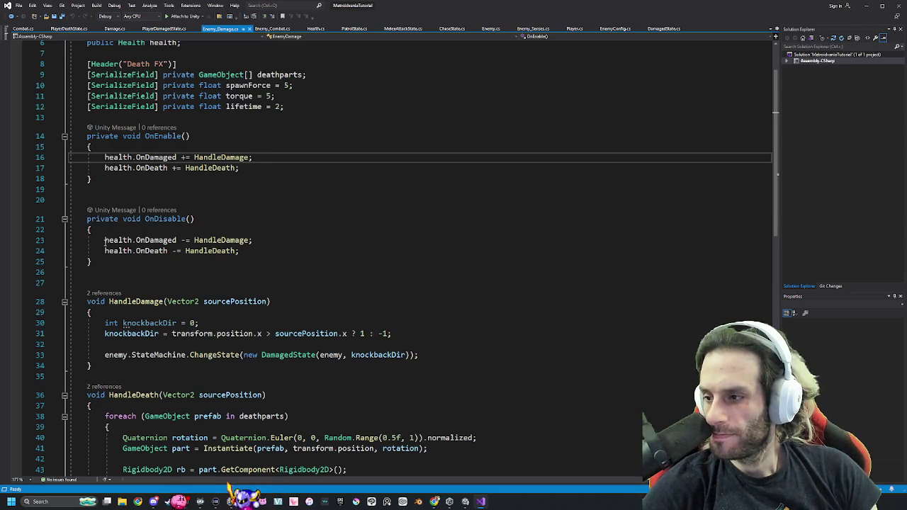
{"action": "scroll", "coordinate": [271, 248], "scroll_direction": "down", "scroll_amount": 1}
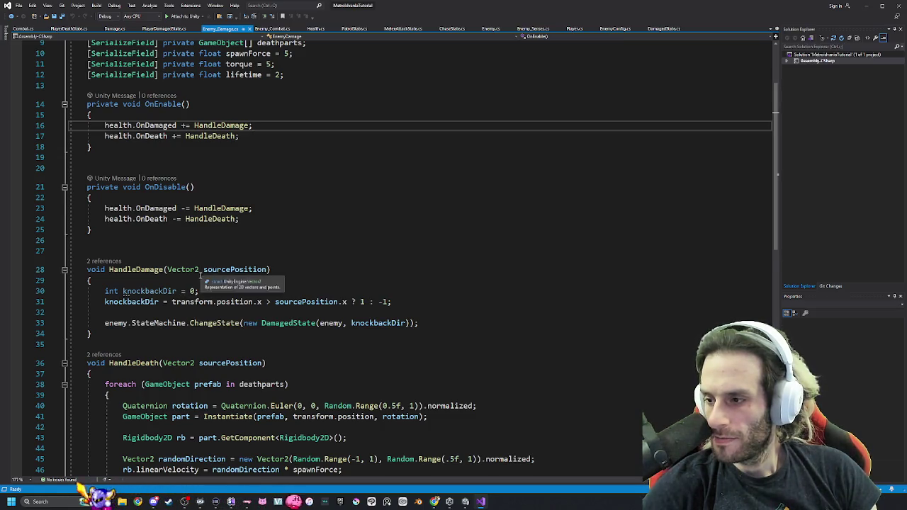
{"action": "scroll", "coordinate": [211, 292], "scroll_direction": "down", "scroll_amount": 5}
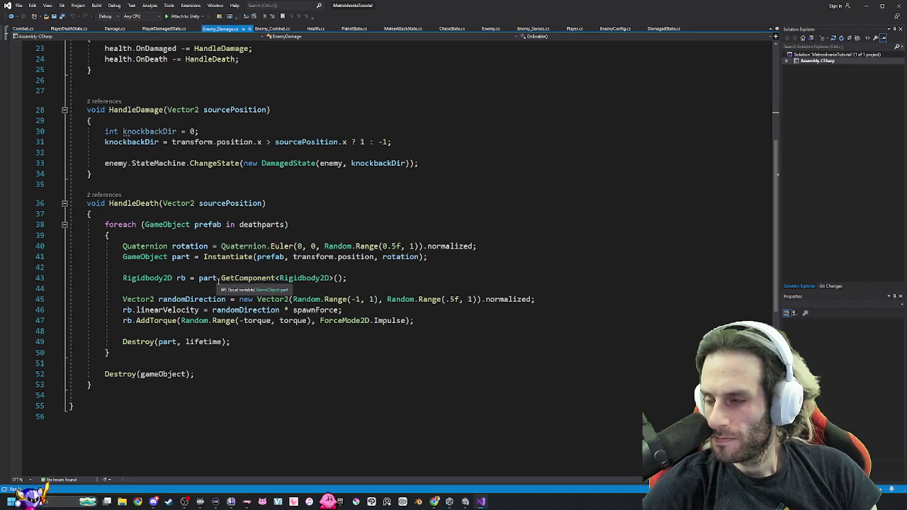
{"action": "key", "text": "alt+Tab"}
{"action": "left_click", "coordinate": [474, 25]}
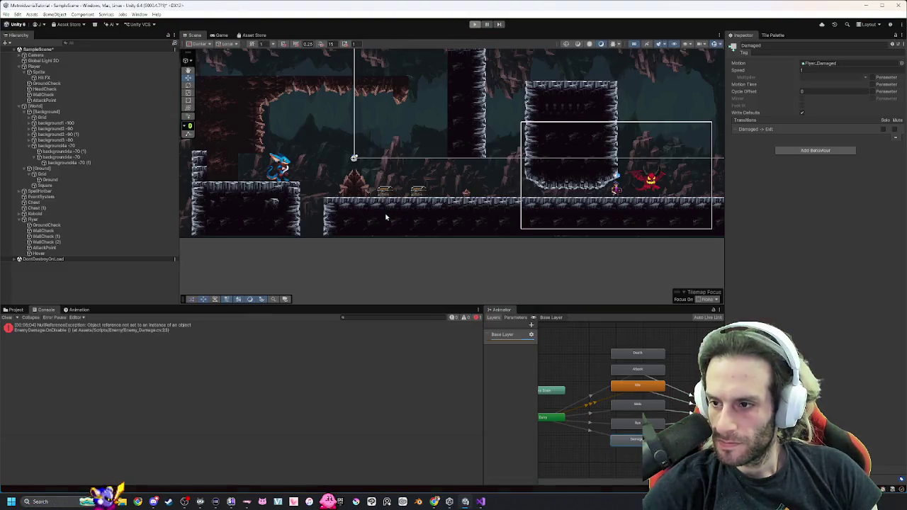
Open the NullReference error at Enemy_Damage.cs line 23 and select the OnDisable OnDamaged unsubscribe line.
{"action": "double_click", "coordinate": [155, 327]}
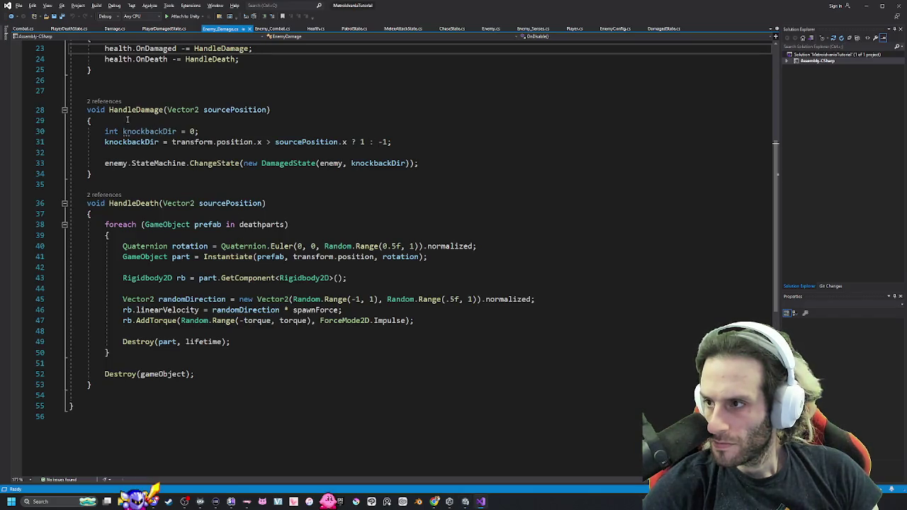
{"action": "scroll", "coordinate": [130, 121], "scroll_direction": "up", "scroll_amount": 2}
{"action": "mouse_move", "coordinate": [105, 112]}
{"action": "left_mouse_down"}
{"action": "mouse_move", "coordinate": [290, 120]}
{"action": "mouse_move", "coordinate": [105, 112]}
{"action": "left_mouse_up"}
{"action": "left_click", "coordinate": [253, 112]}
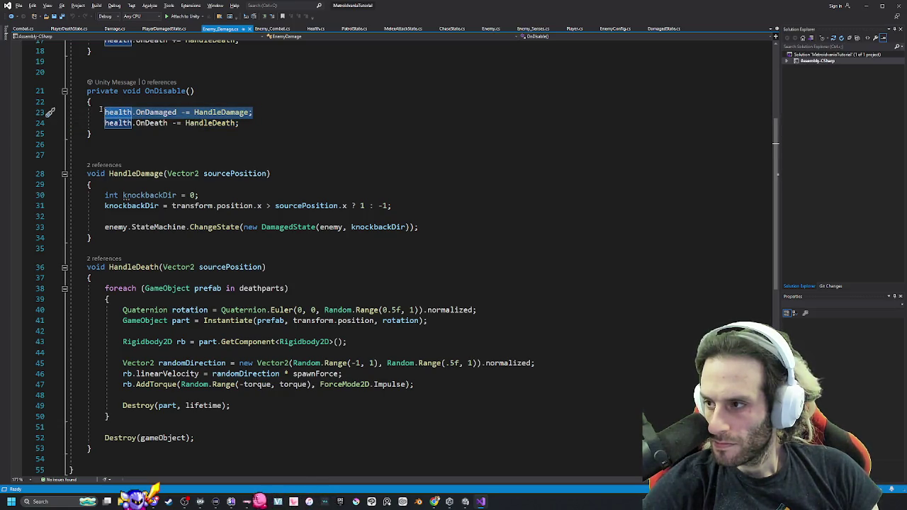
{"action": "scroll", "coordinate": [254, 173], "scroll_direction": "up", "scroll_amount": 2}
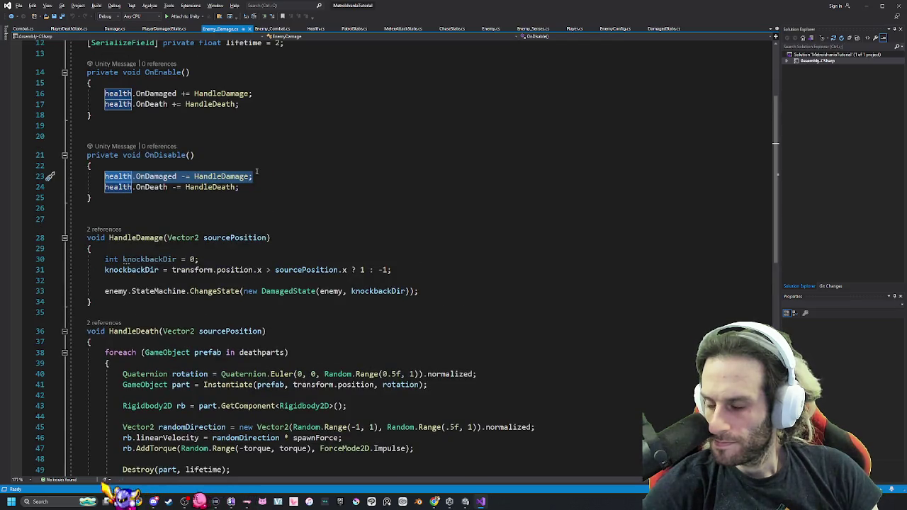
{"action": "key", "text": "alt+Tab"}
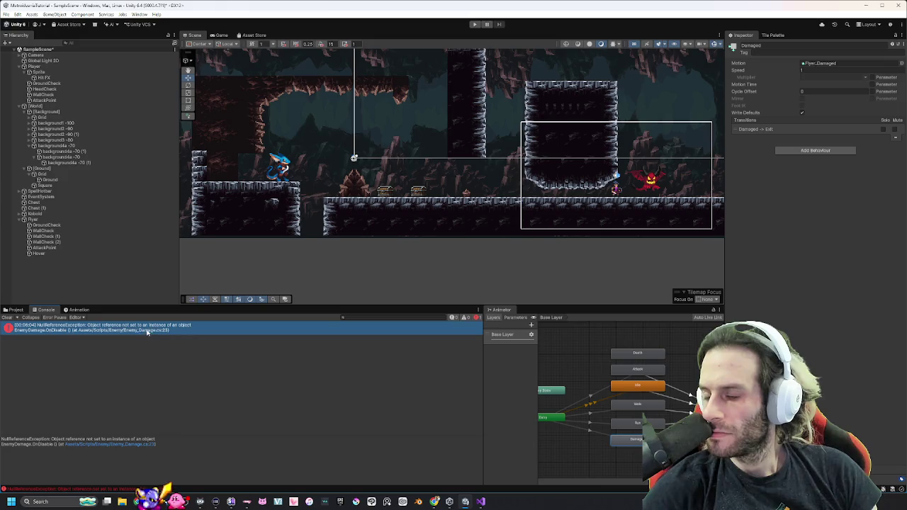
Reopen the error's code line, then return to Unity and select the Hover object.
{"action": "double_click", "coordinate": [151, 331]}
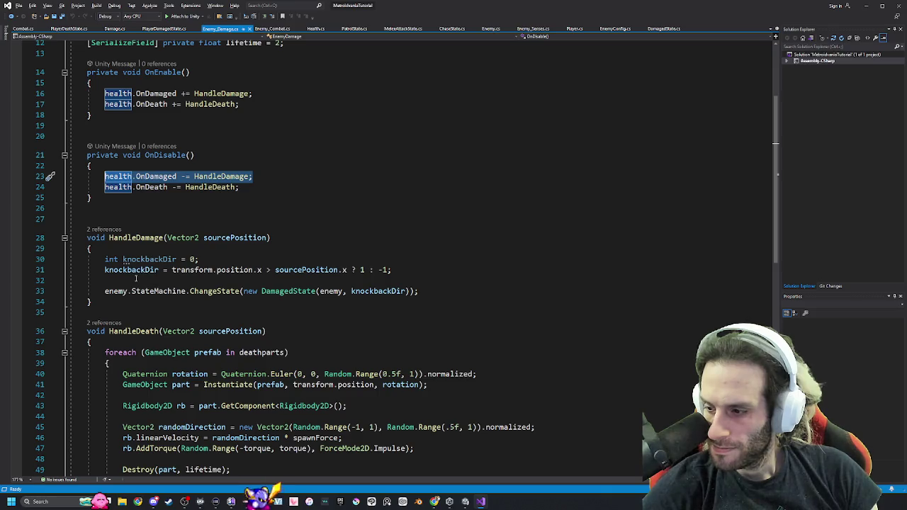
{"action": "key", "text": "alt+Tab"}
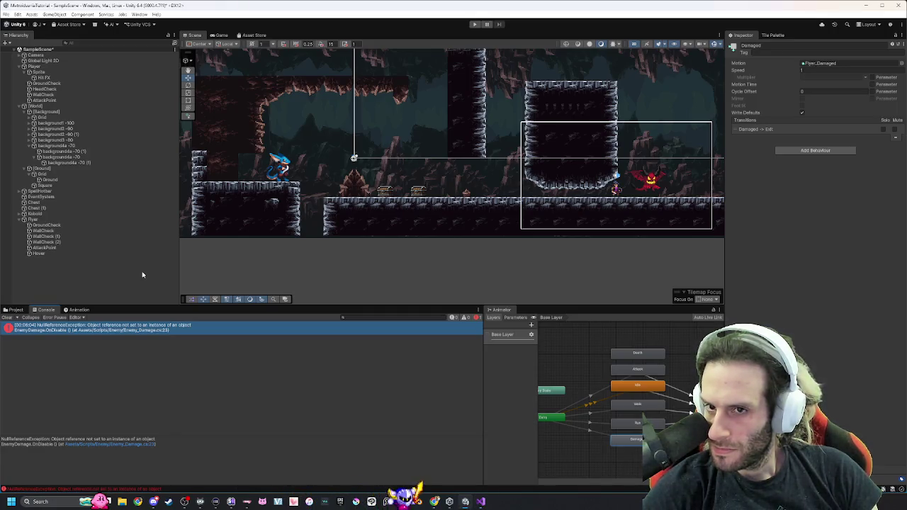
{"action": "left_click", "coordinate": [41, 254]}
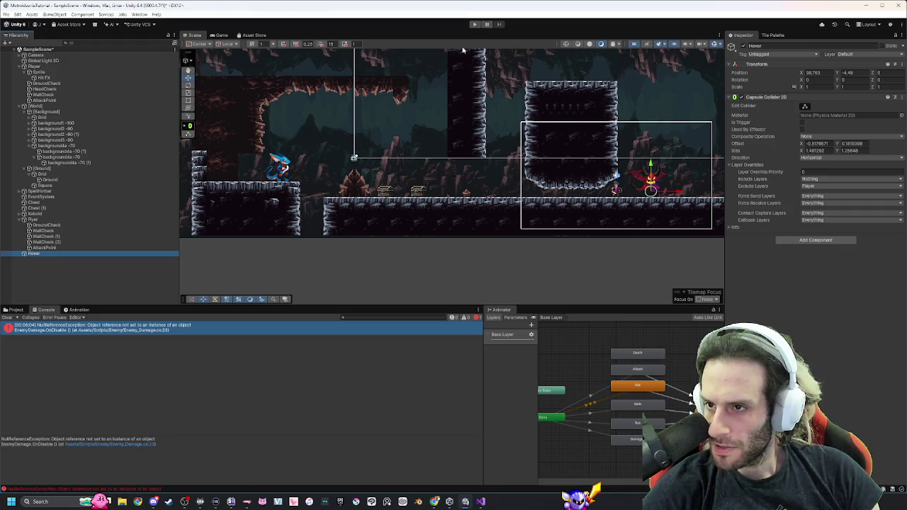
Move the Hover object left, start Play mode, and select the Flyer enemy.
{"action": "left_click_drag", "start_coordinate": [678, 194], "coordinate": [447, 194]}
{"action": "left_click", "coordinate": [474, 24]}
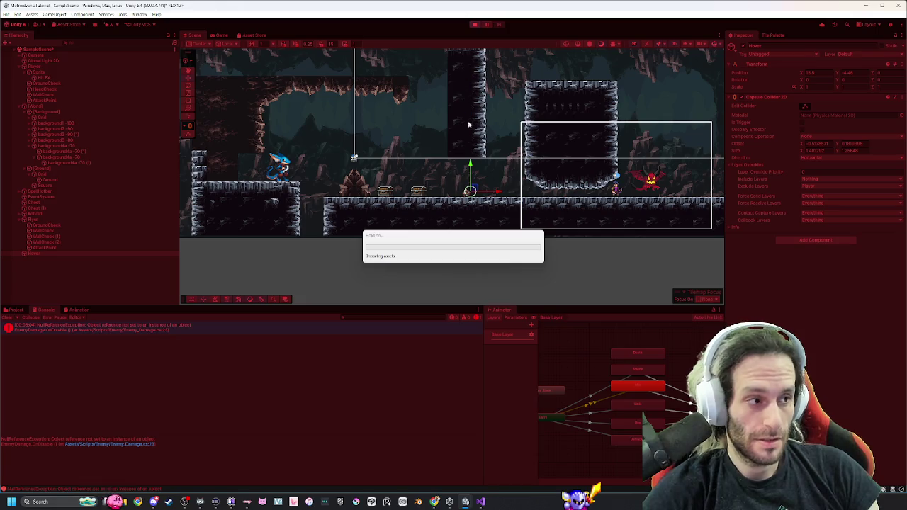
{"action": "left_click", "coordinate": [43, 220]}
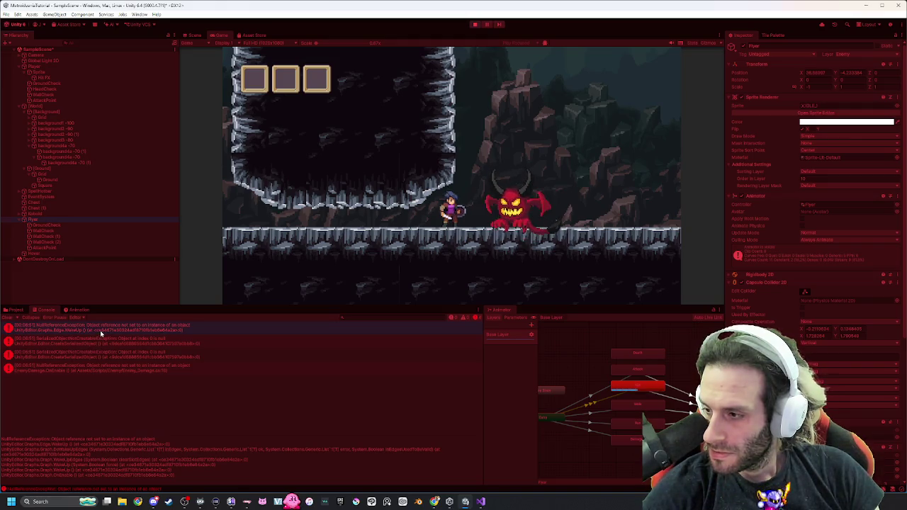
Jump from the console errors to the Enemy_Damage OnEnable lines they name, then return to Unity.
{"action": "double_click", "coordinate": [100, 372]}
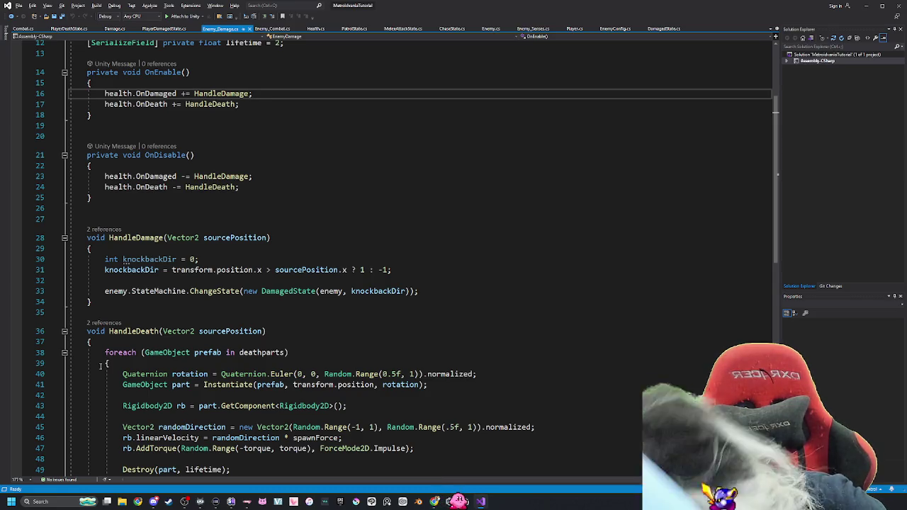
{"action": "key", "text": "alt+Tab"}
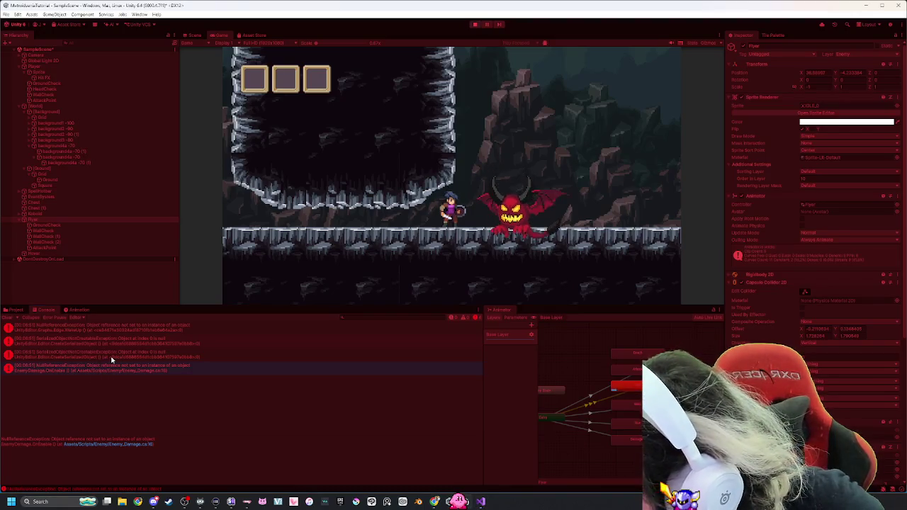
{"action": "left_click", "coordinate": [110, 372]}
{"action": "double_click", "coordinate": [110, 372]}
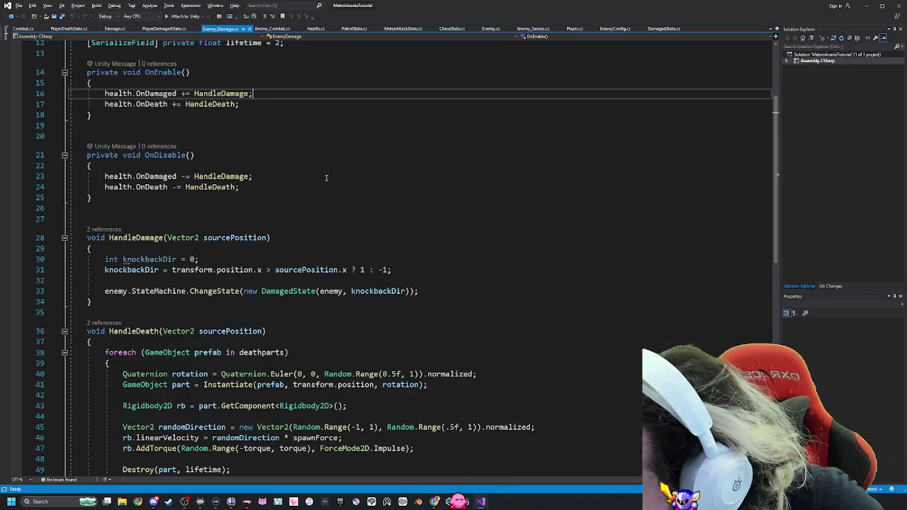
{"action": "scroll", "coordinate": [324, 177], "scroll_direction": "up", "scroll_amount": 2}
{"action": "key", "text": "alt+Tab"}
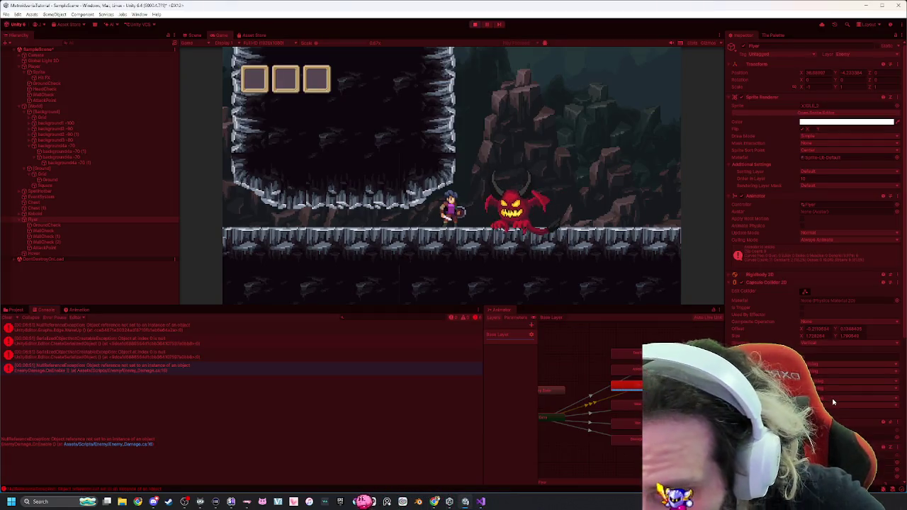
{"action": "scroll", "coordinate": [816, 177], "scroll_direction": "down", "scroll_amount": 5}
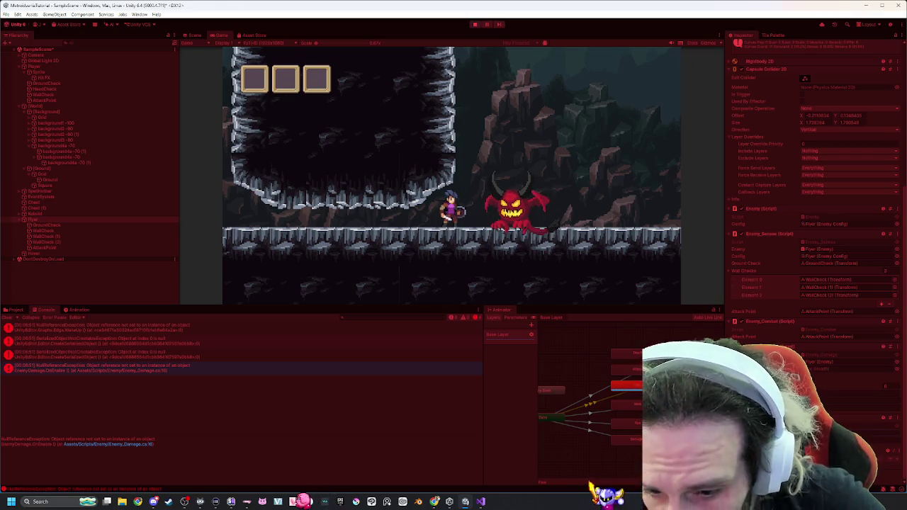
Walk the player back and forth at the demon, swing the sword, and stop the test run.
{"action": "key", "text": "d"}
{"action": "left_click", "coordinate": [499, 111]}
{"action": "key", "text": "a"}
{"action": "key", "text": "d"}
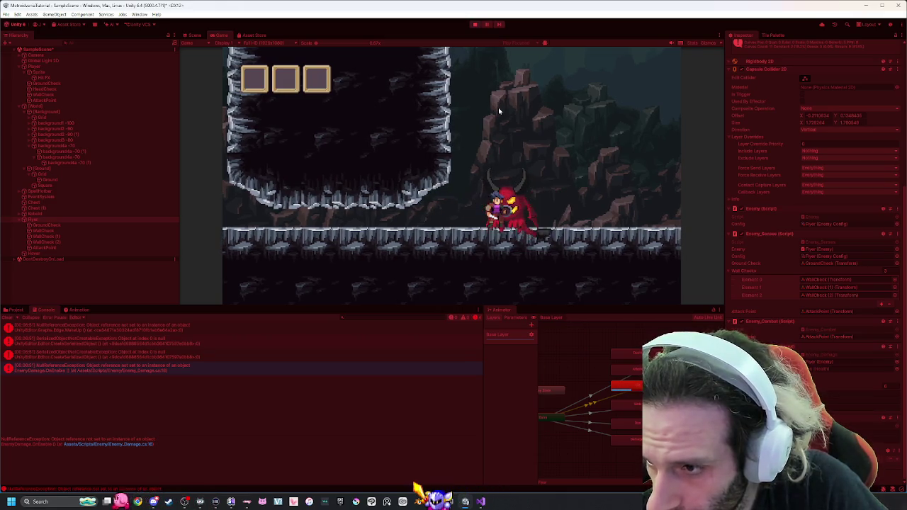
{"action": "key", "text": "a"}
{"action": "key", "text": "d"}
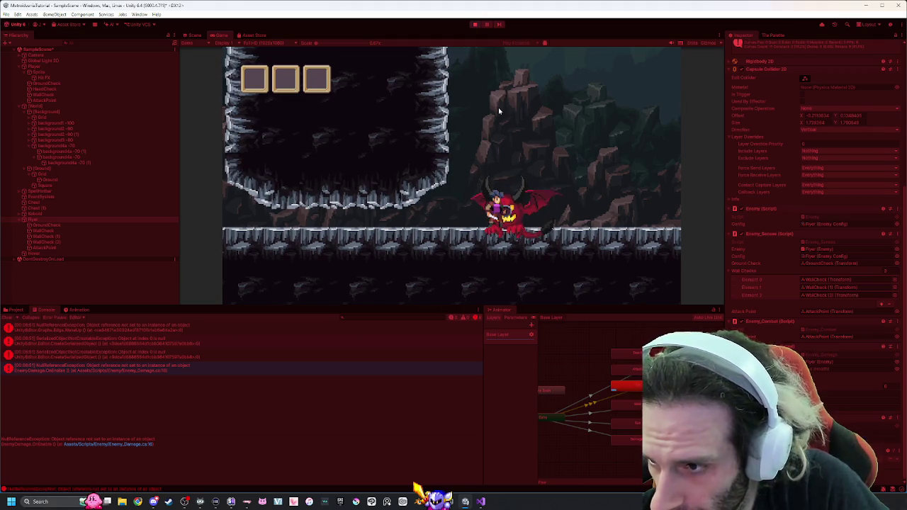
{"action": "left_click", "coordinate": [499, 111]}
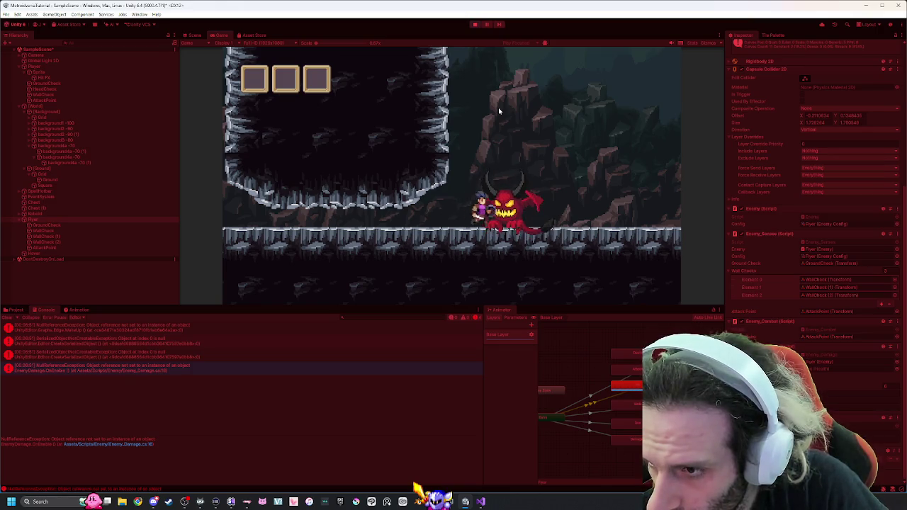
{"action": "left_click", "coordinate": [479, 24]}
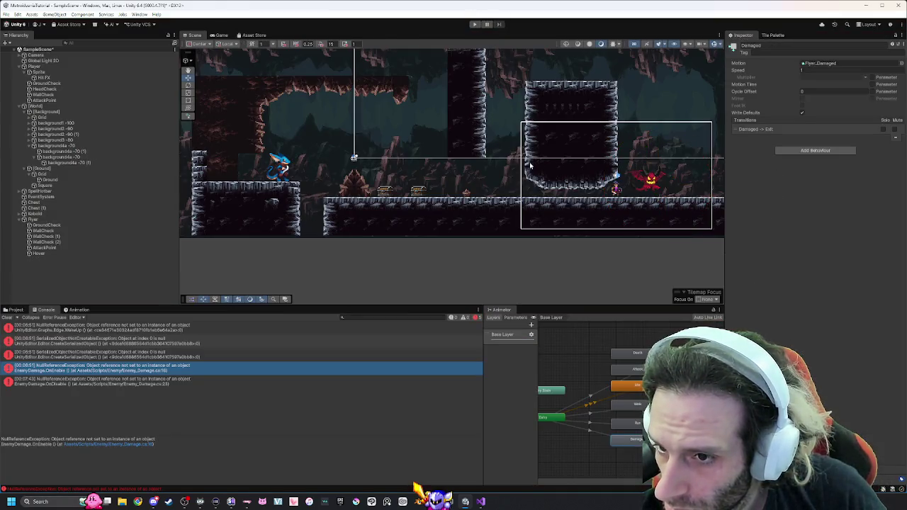
Inspect Flyer, Hover and the player's AttackPoint, then open the Enemy_Damage OnDisable error's code line.
{"action": "left_click", "coordinate": [33, 220]}
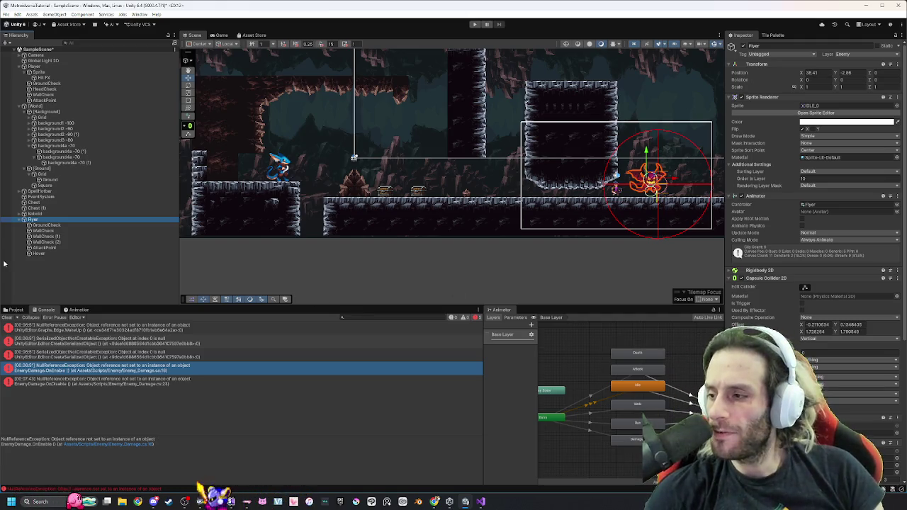
{"action": "left_click", "coordinate": [39, 254]}
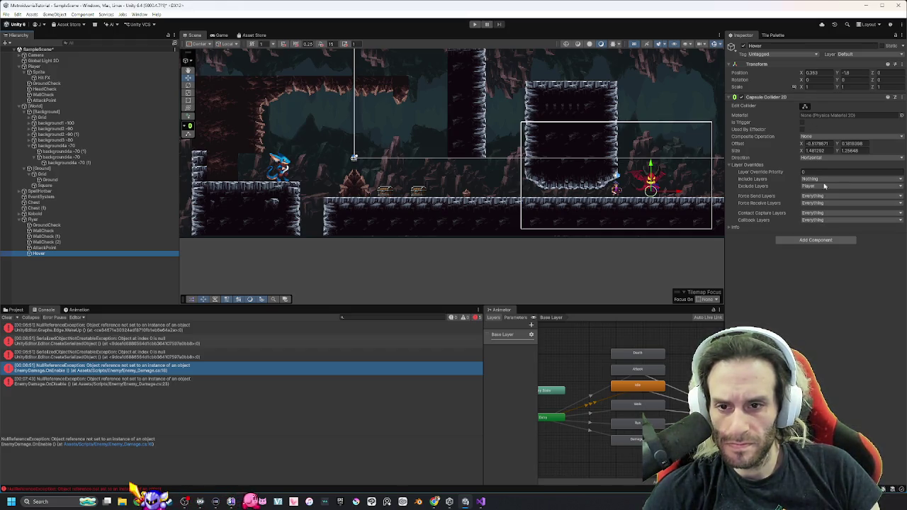
{"action": "left_click", "coordinate": [47, 101]}
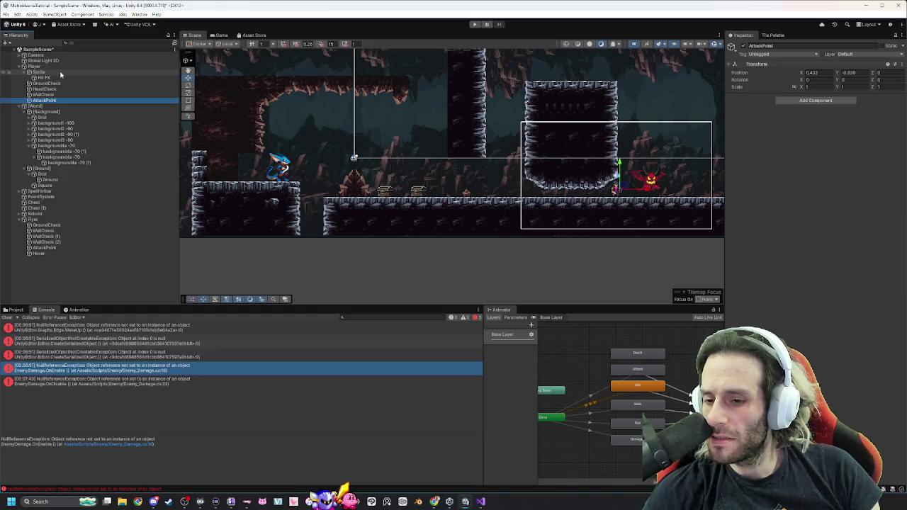
{"action": "left_click", "coordinate": [127, 384]}
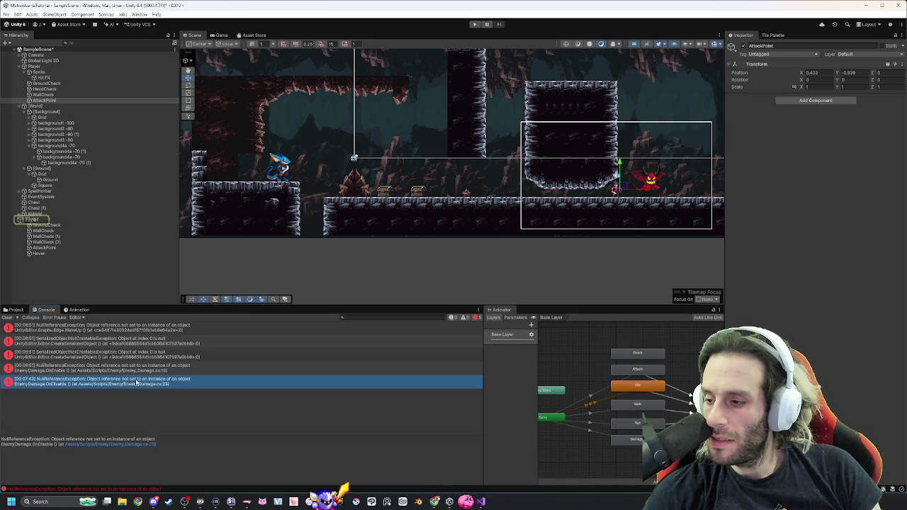
{"action": "double_click", "coordinate": [136, 383]}
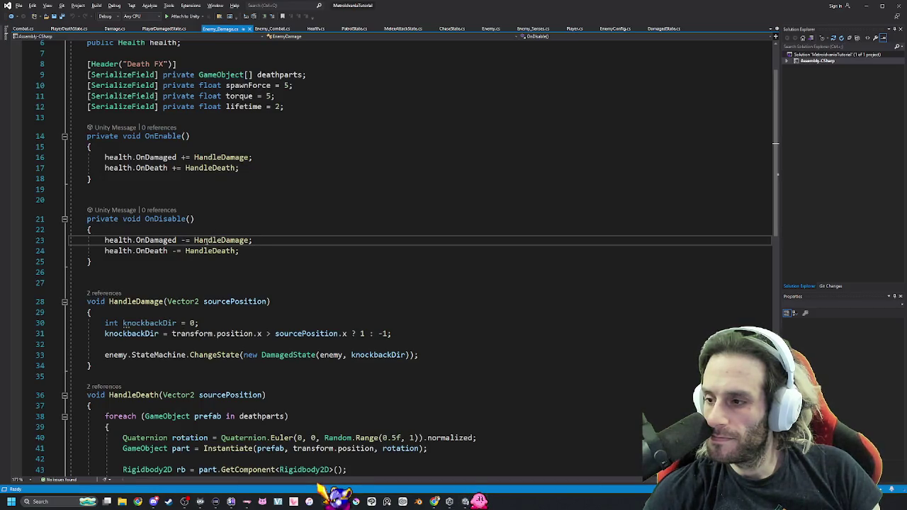
In Health.cs, check the Quick Info for Action and Vector2 in the line-6 event declaration.
{"action": "mouse_move", "coordinate": [182, 219]}
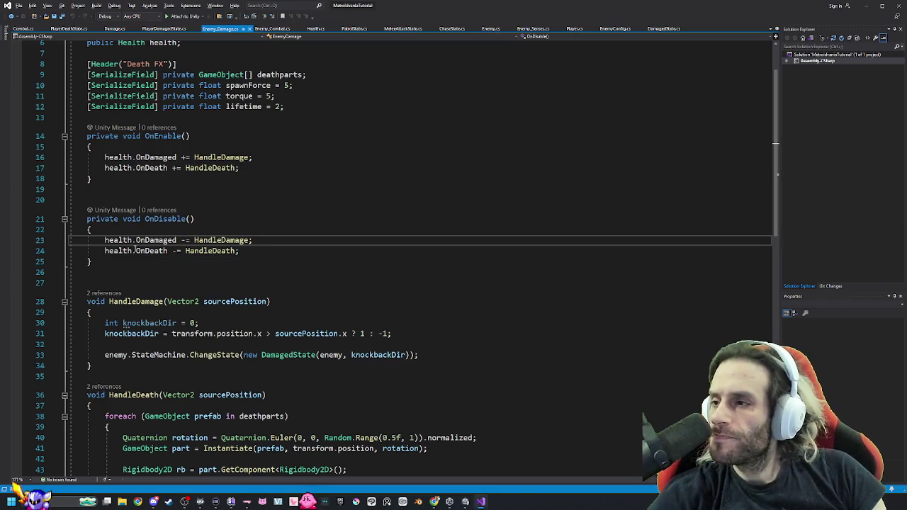
{"action": "left_click", "coordinate": [316, 29]}
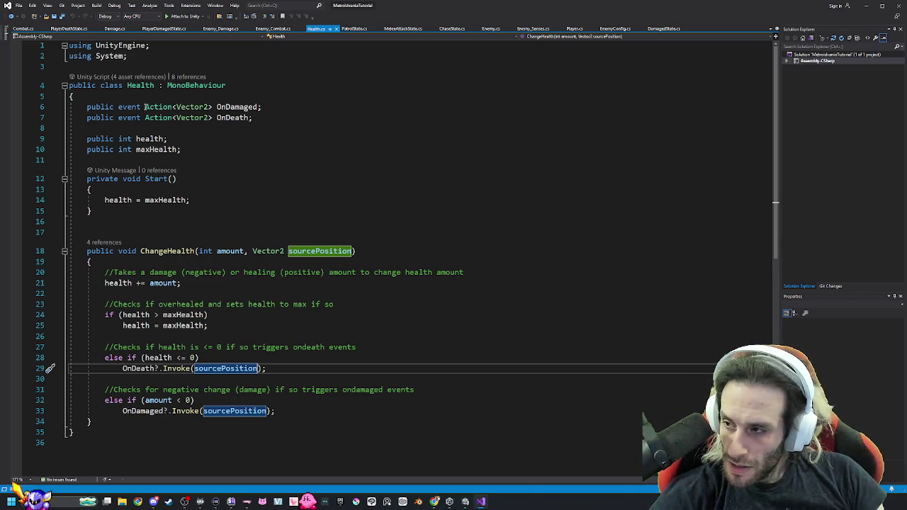
{"action": "left_click_drag", "start_coordinate": [145, 106], "coordinate": [174, 107]}
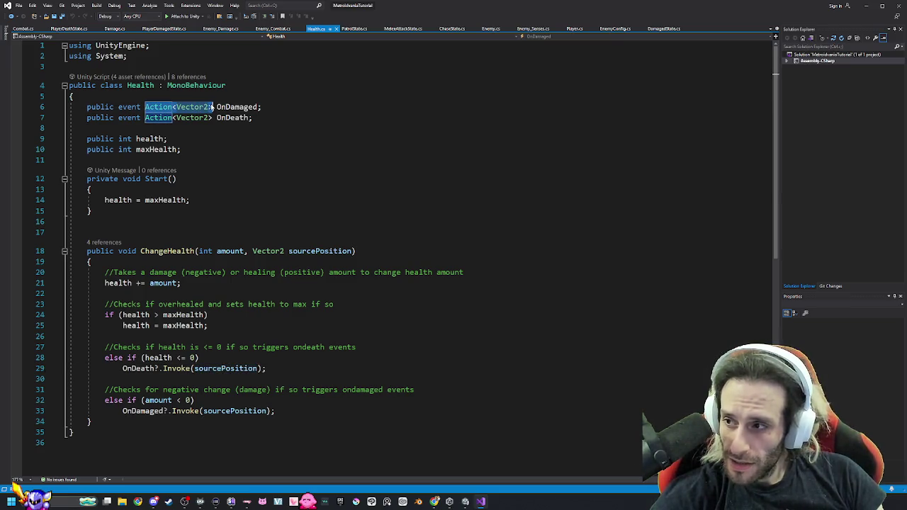
{"action": "mouse_move", "coordinate": [211, 106]}
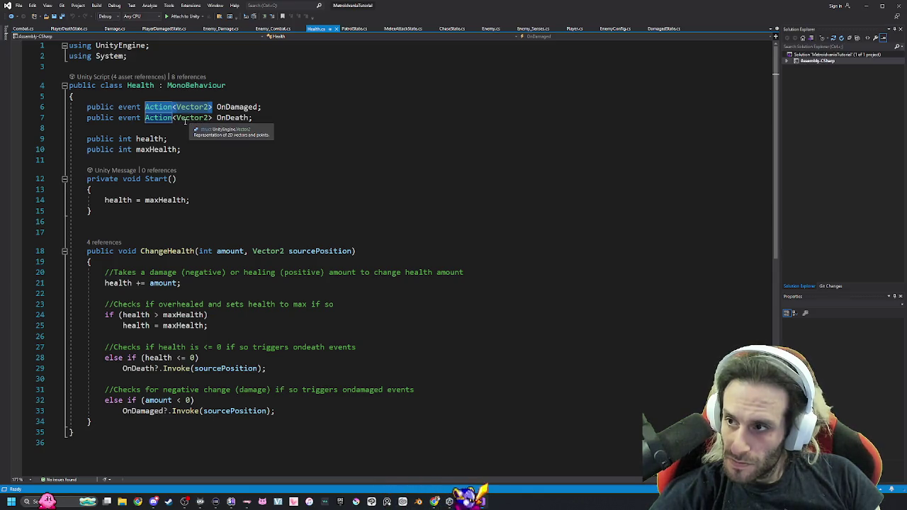
{"action": "left_click", "coordinate": [177, 107]}
{"action": "left_click", "coordinate": [165, 107]}
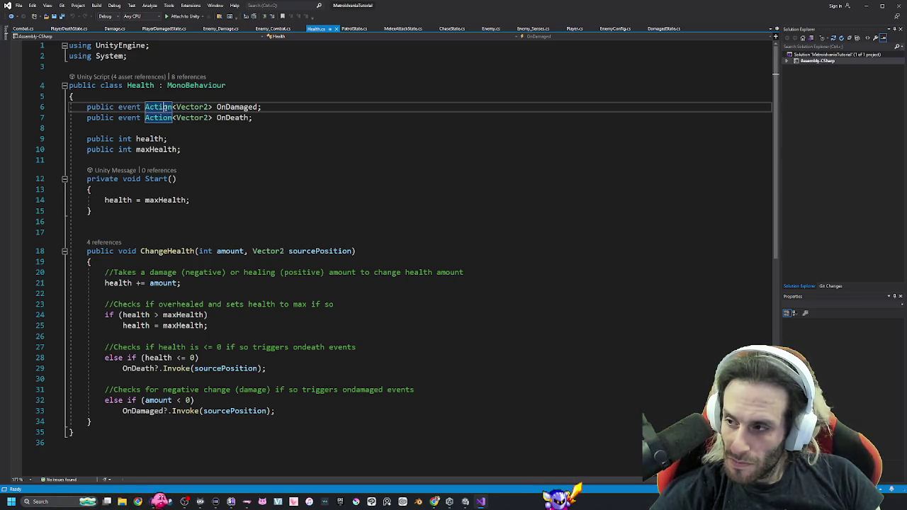
{"action": "mouse_move", "coordinate": [164, 105]}
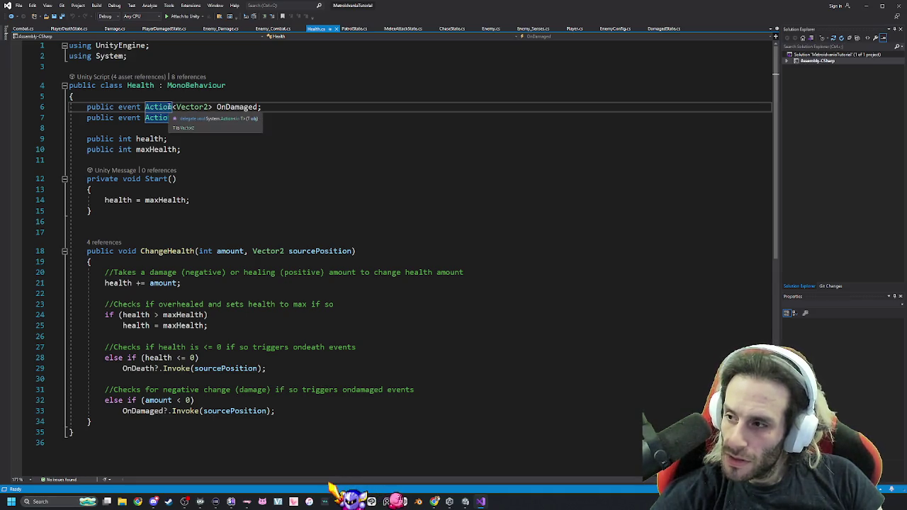
Find all references to Action, review Damage.cs's OnEnable health-event subscriptions, then return to Unity.
{"action": "right_click", "coordinate": [157, 108]}
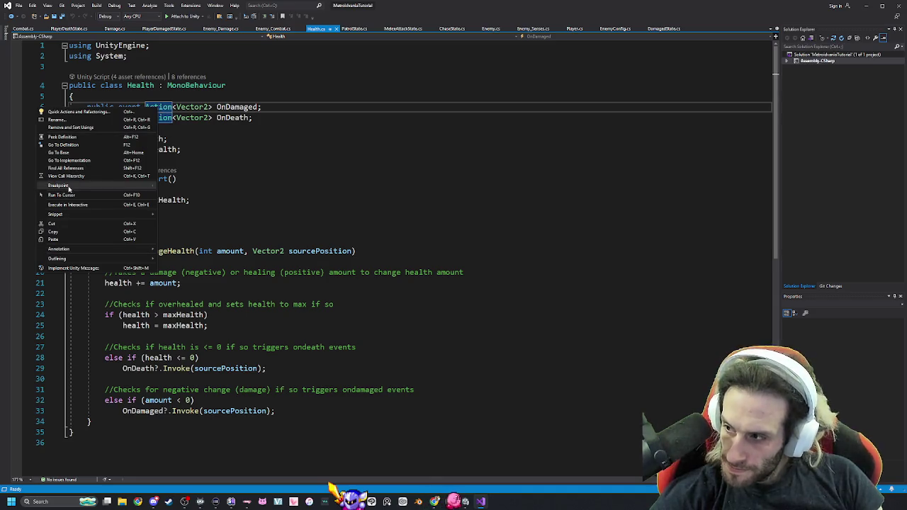
{"action": "left_click", "coordinate": [71, 169]}
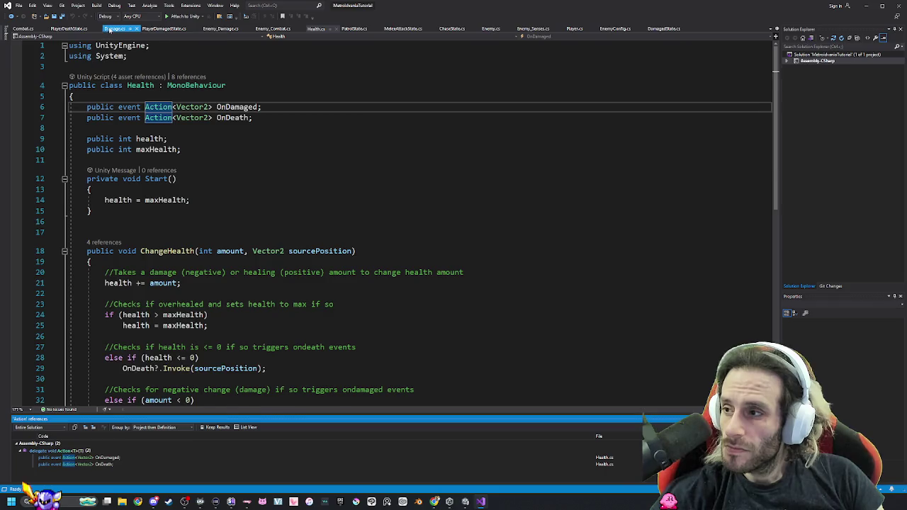
{"action": "left_click", "coordinate": [112, 30]}
{"action": "mouse_move", "coordinate": [155, 83]}
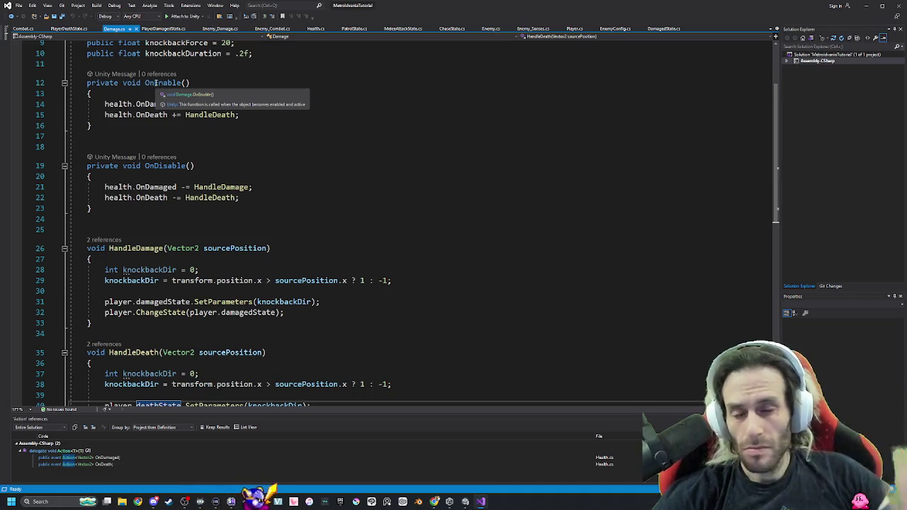
{"action": "key", "text": "alt+Tab"}
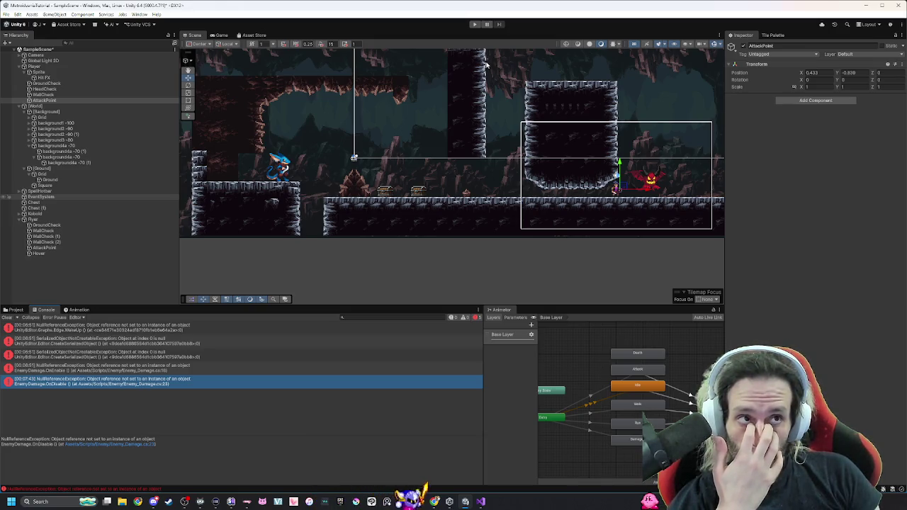
Rerun the game, read each console error's stack trace, and open Enemy_Damage.cs line 16 from the OnEnable error.
{"action": "left_click", "coordinate": [475, 24]}
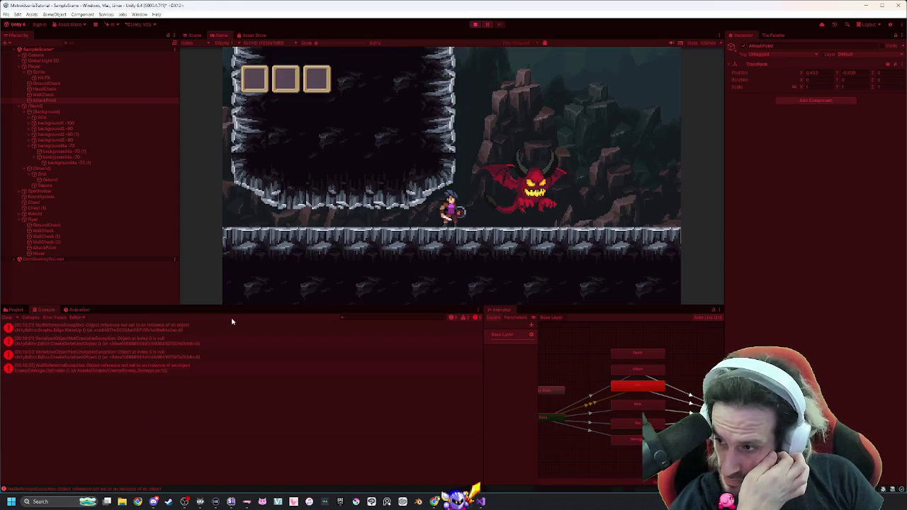
{"action": "left_click", "coordinate": [177, 331]}
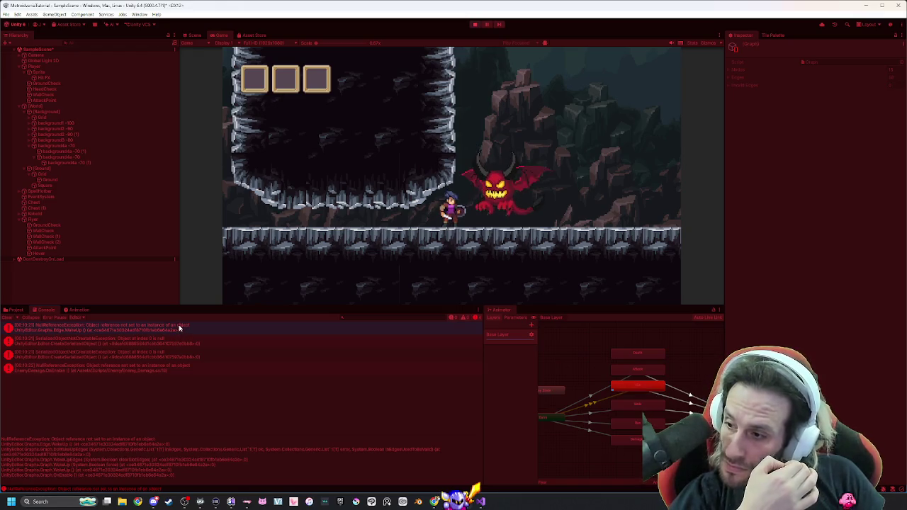
{"action": "left_click", "coordinate": [172, 341]}
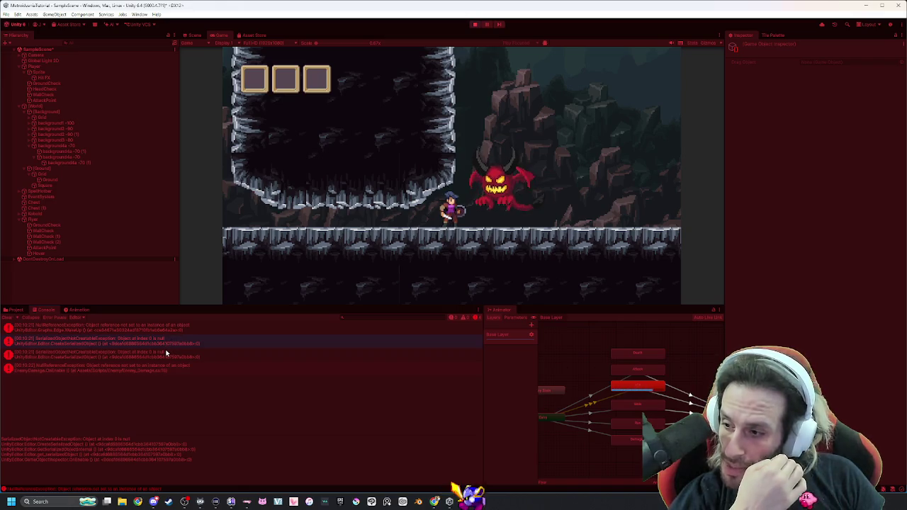
{"action": "left_click", "coordinate": [169, 356]}
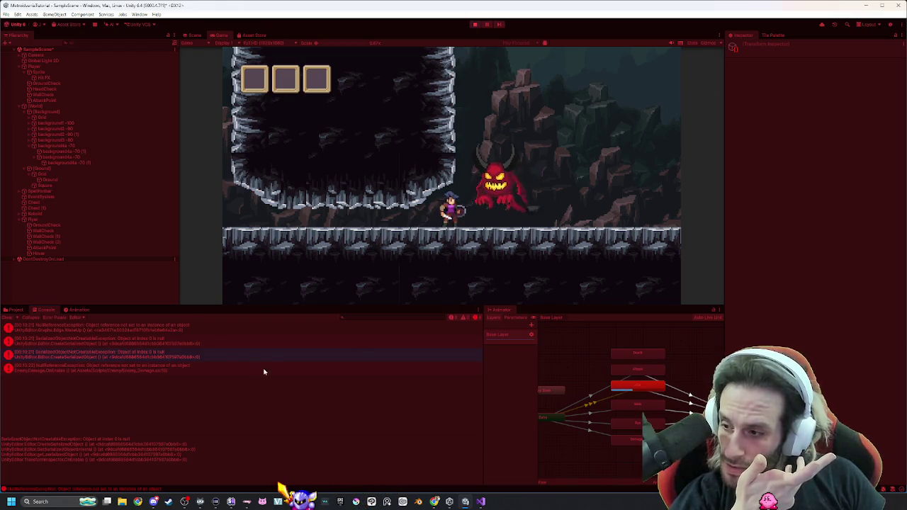
{"action": "left_click", "coordinate": [137, 367]}
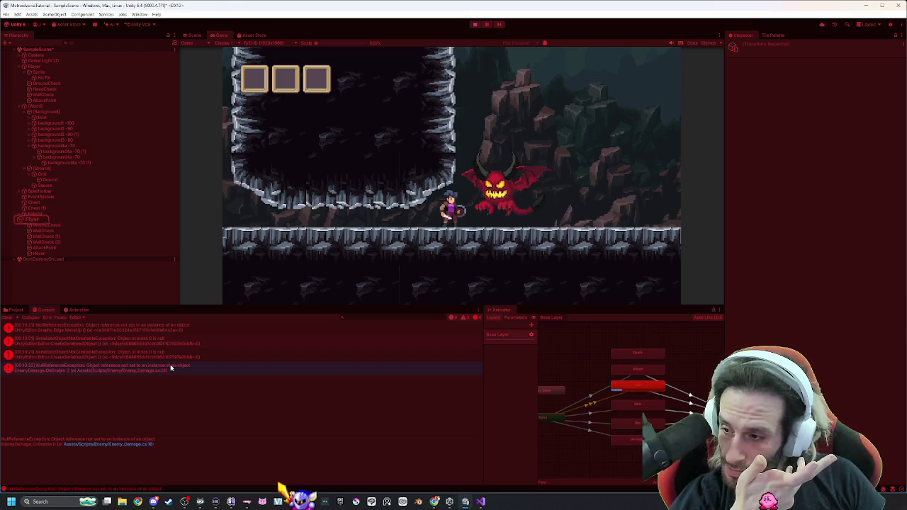
{"action": "double_click", "coordinate": [171, 367]}
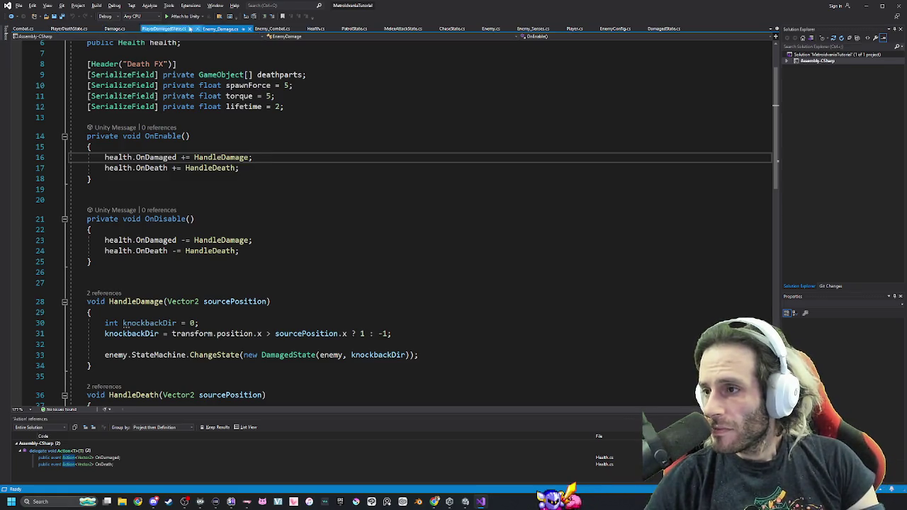
Inspect the Action type of the OnDamaged event on Health.cs line 6, then return to Unity.
{"action": "left_click", "coordinate": [316, 29]}
{"action": "scroll", "coordinate": [178, 213], "scroll_direction": "down", "scroll_amount": 1}
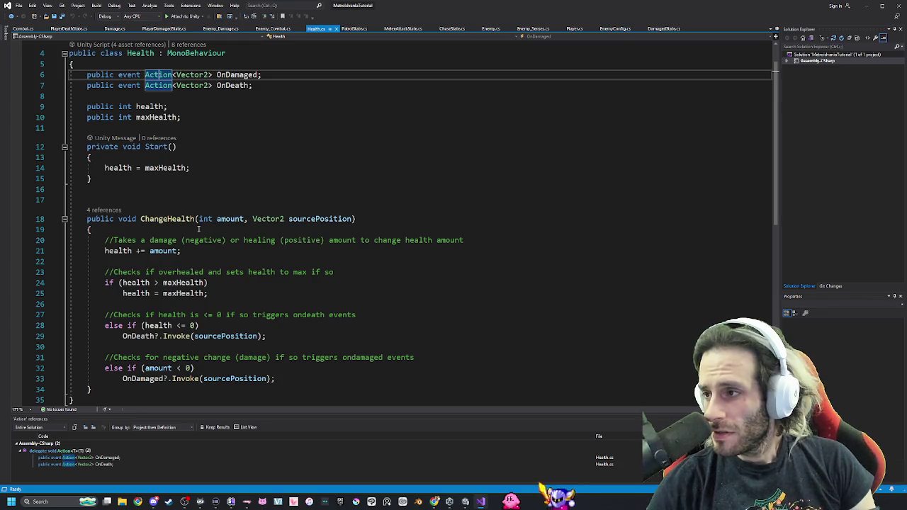
{"action": "left_click_drag", "start_coordinate": [87, 75], "coordinate": [273, 73]}
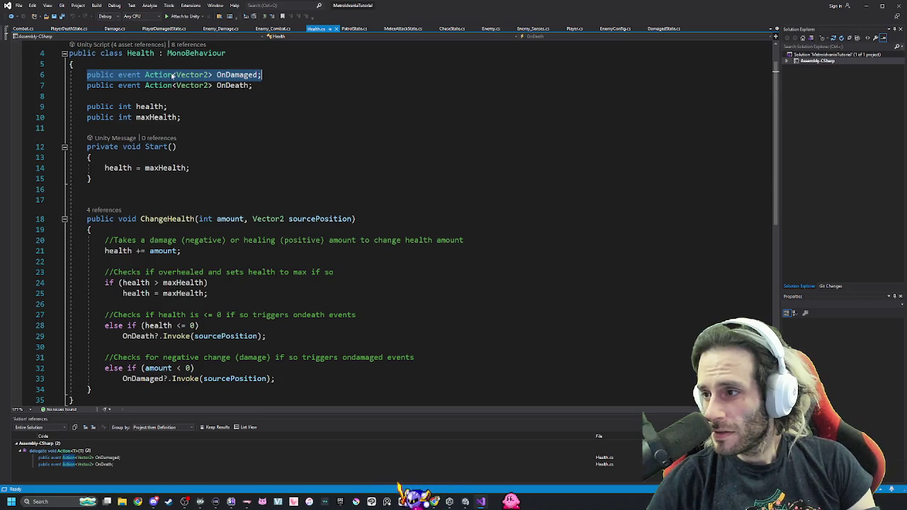
{"action": "left_click", "coordinate": [146, 75]}
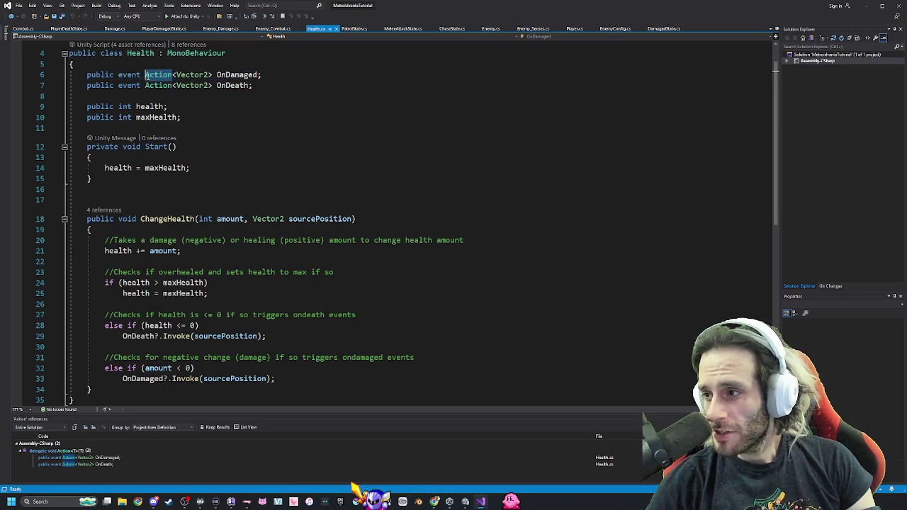
{"action": "left_click", "coordinate": [173, 74]}
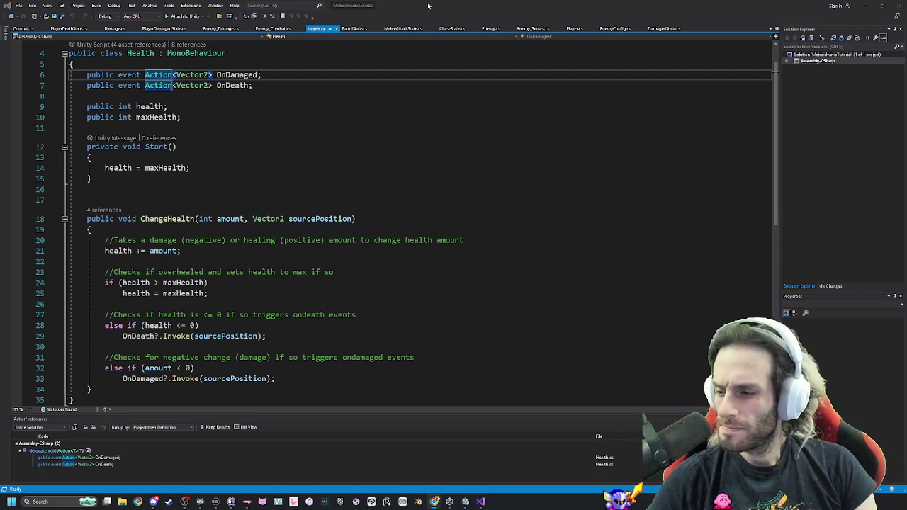
{"action": "key", "text": "alt+Tab"}
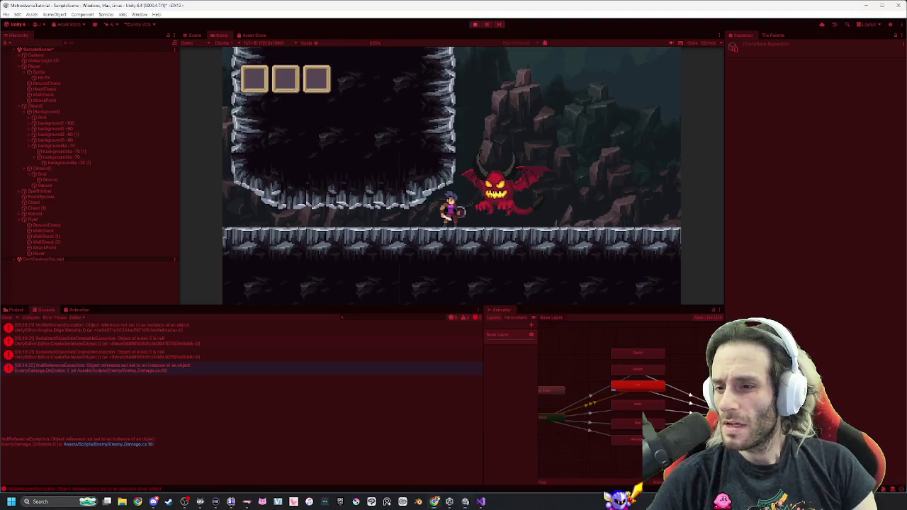
Stop the game and inspect the Flyer's child objects: GroundCheck, WallChecks, Hover collider and AttackPoint.
{"action": "left_click", "coordinate": [474, 25]}
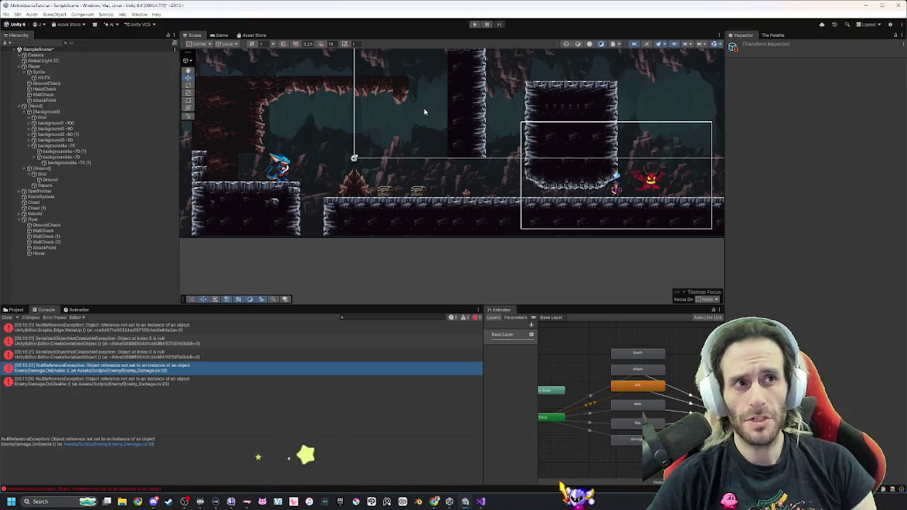
{"action": "left_click", "coordinate": [43, 225]}
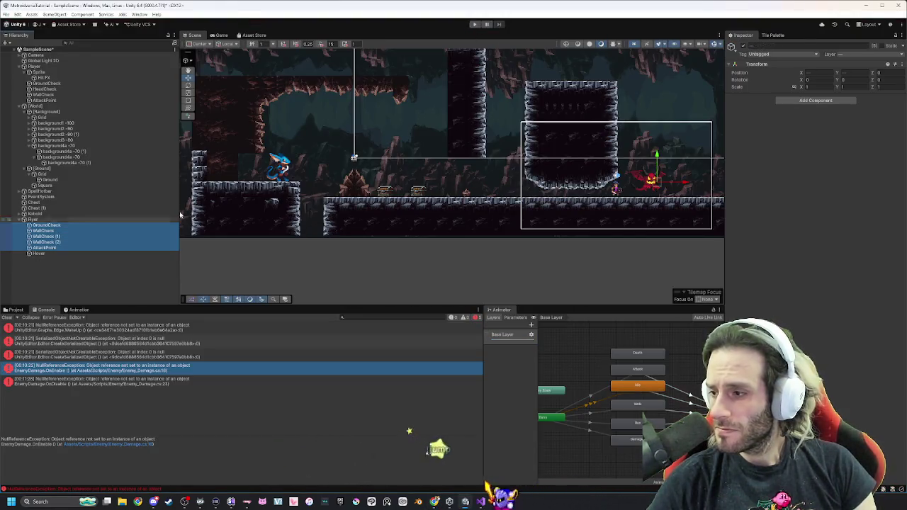
{"action": "left_click", "coordinate": [42, 248], "text": "shift"}
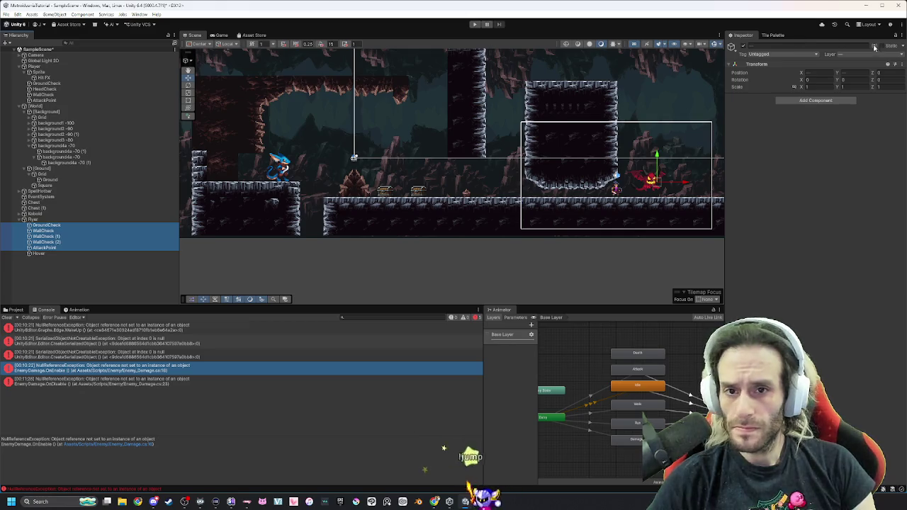
{"action": "left_click", "coordinate": [86, 225]}
{"action": "left_click", "coordinate": [87, 231]}
{"action": "left_click", "coordinate": [89, 236]}
{"action": "left_click", "coordinate": [90, 242]}
{"action": "left_click", "coordinate": [91, 248]}
{"action": "left_click", "coordinate": [93, 254]}
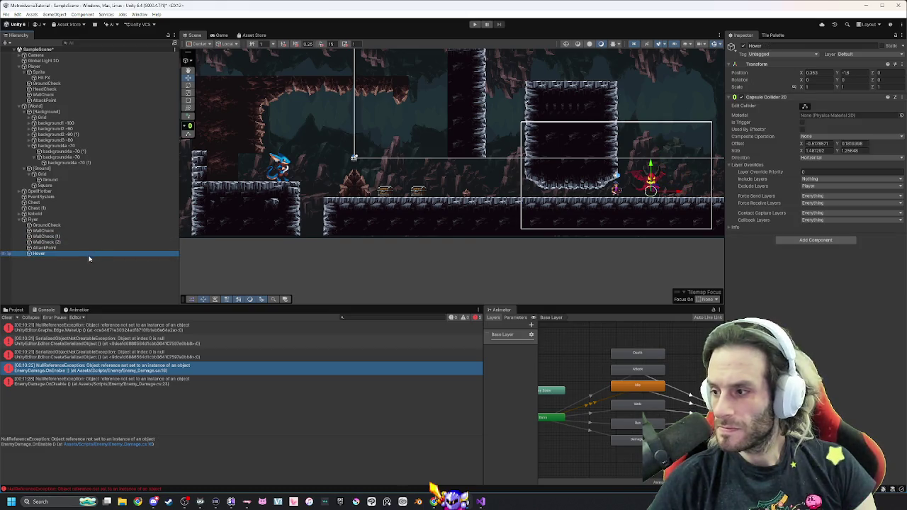
{"action": "left_click", "coordinate": [90, 248]}
{"action": "left_click", "coordinate": [92, 242]}
{"action": "left_click", "coordinate": [96, 248]}
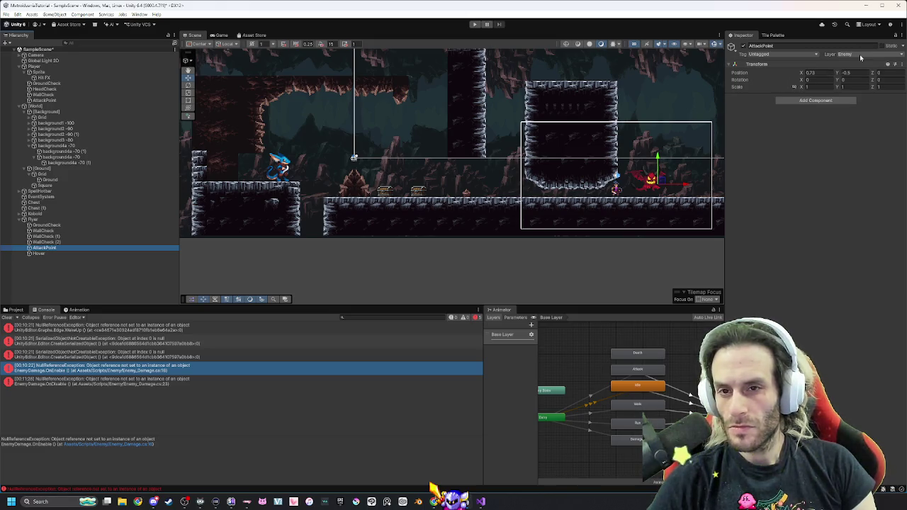
After comparing with the Player's AttackPoint, put the Flyer's AttackPoint on the Default layer and replay.
{"action": "left_click", "coordinate": [54, 100]}
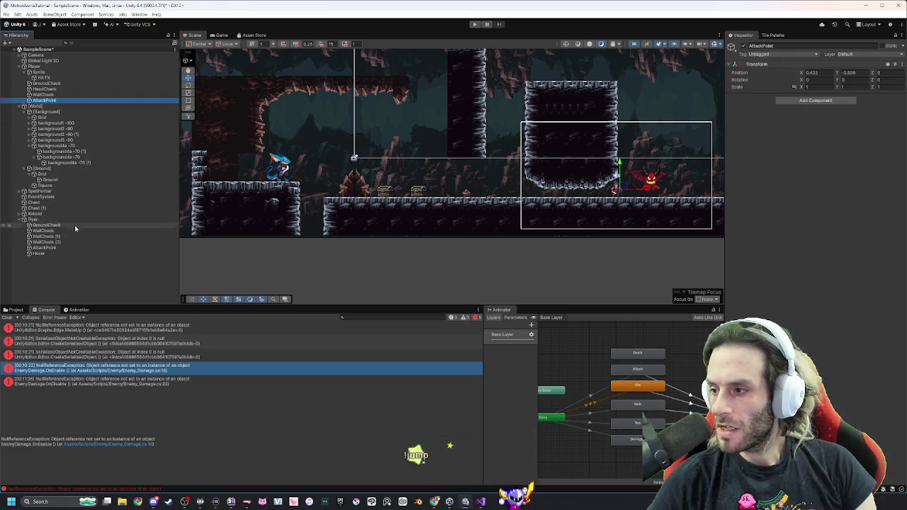
{"action": "left_click", "coordinate": [71, 247]}
{"action": "left_click", "coordinate": [857, 65]}
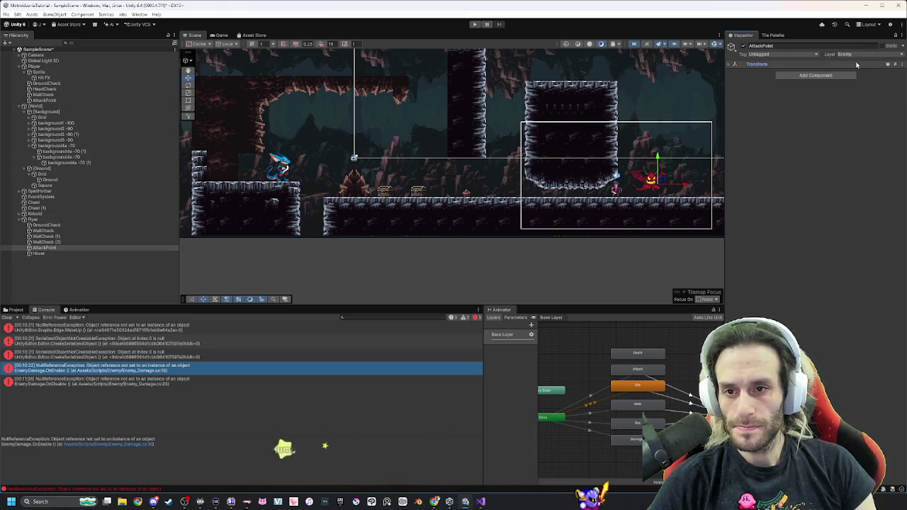
{"action": "left_click", "coordinate": [854, 55]}
{"action": "left_click", "coordinate": [857, 61]}
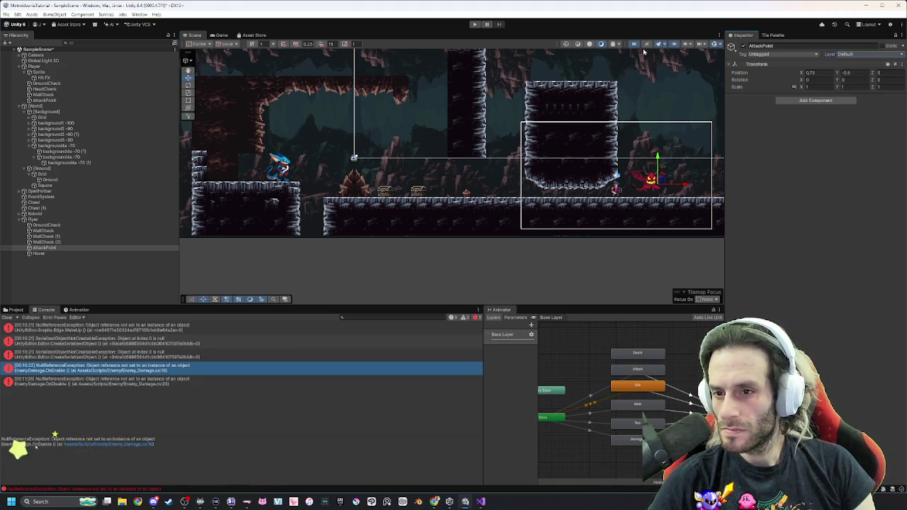
{"action": "left_click", "coordinate": [476, 27]}
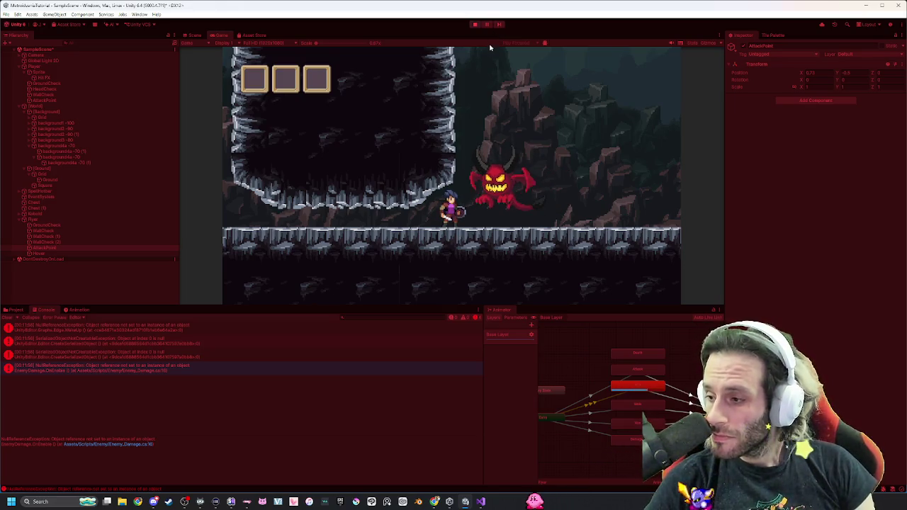
Read the first console error, dock the Animator beside the Game view, stop the game, and check the second error.
{"action": "left_click", "coordinate": [162, 327]}
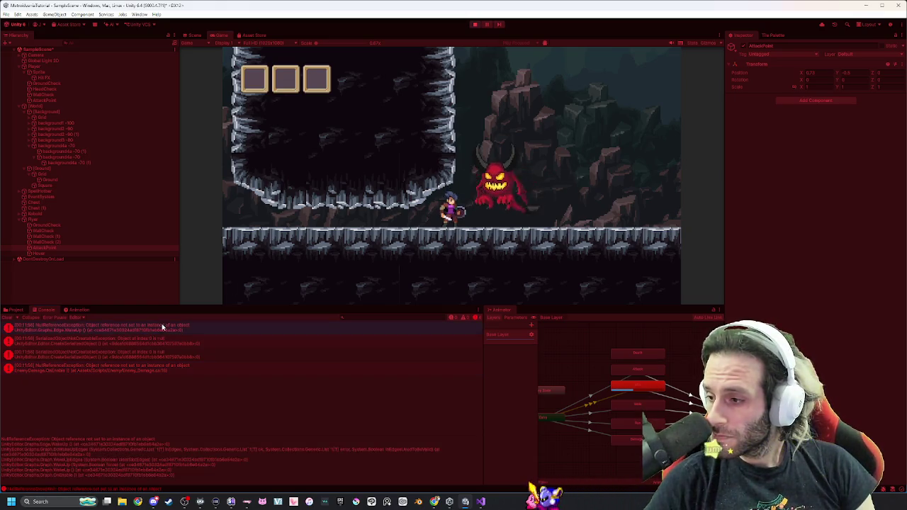
{"action": "mouse_move", "coordinate": [503, 311]}
{"action": "left_mouse_down"}
{"action": "mouse_move", "coordinate": [310, 62]}
{"action": "mouse_move", "coordinate": [236, 35]}
{"action": "left_mouse_up"}
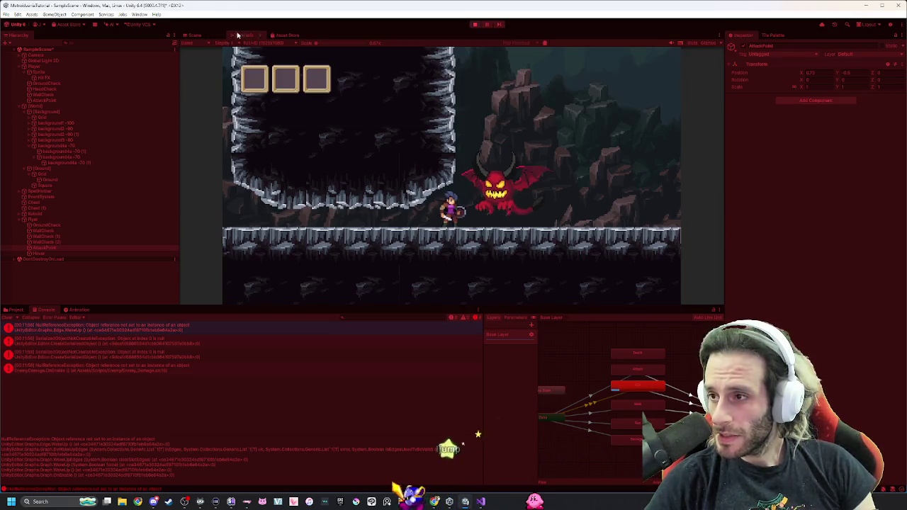
{"action": "left_click", "coordinate": [251, 34]}
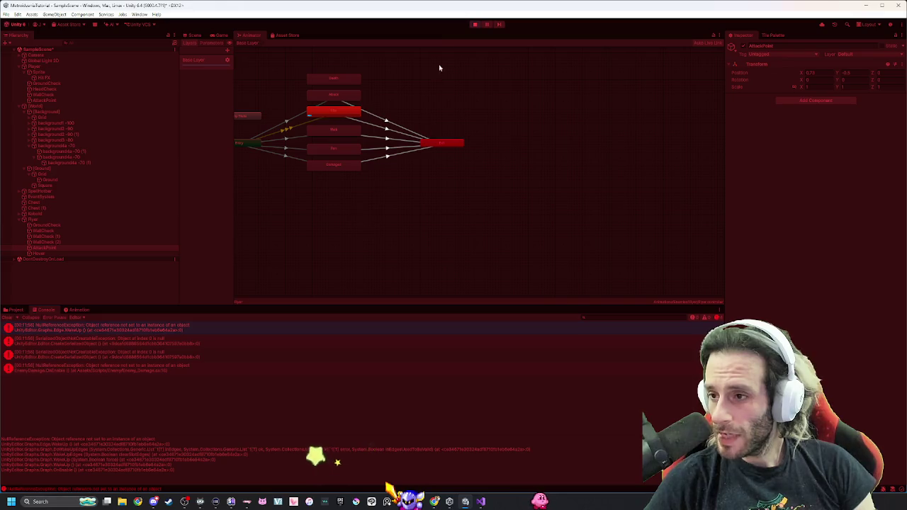
{"action": "left_click", "coordinate": [475, 24]}
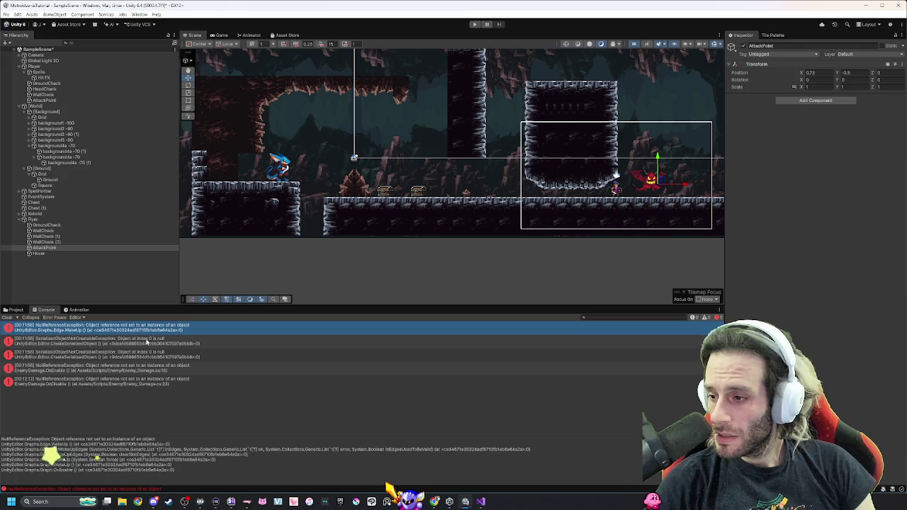
{"action": "left_click", "coordinate": [146, 341]}
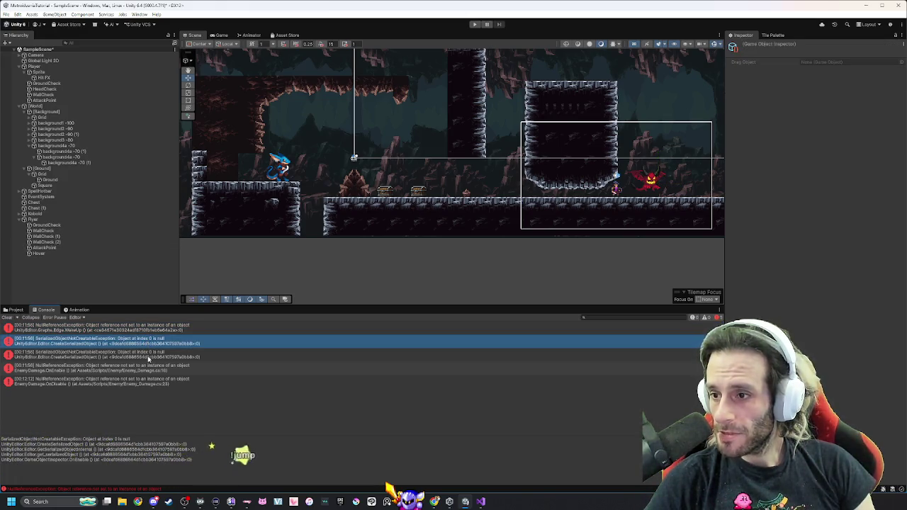
{"action": "left_click", "coordinate": [149, 356]}
{"action": "double_click", "coordinate": [150, 370]}
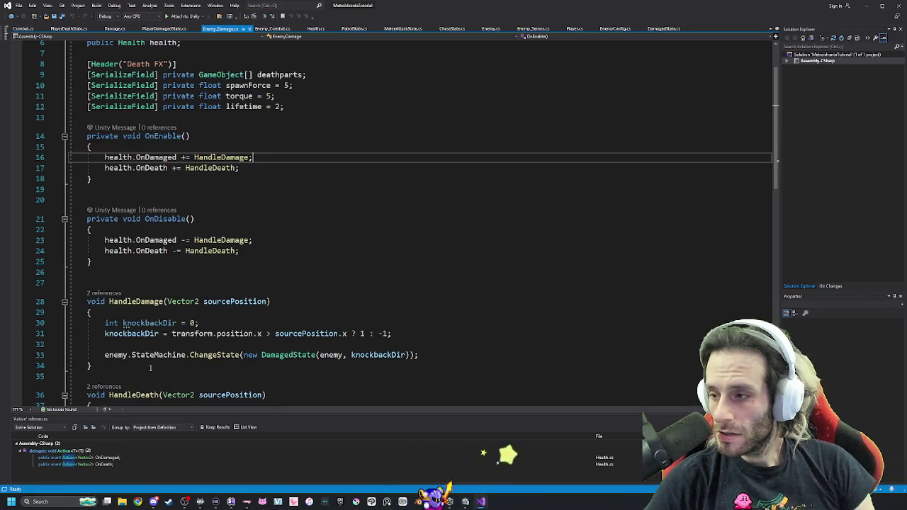
{"action": "key", "text": "alt+Tab"}
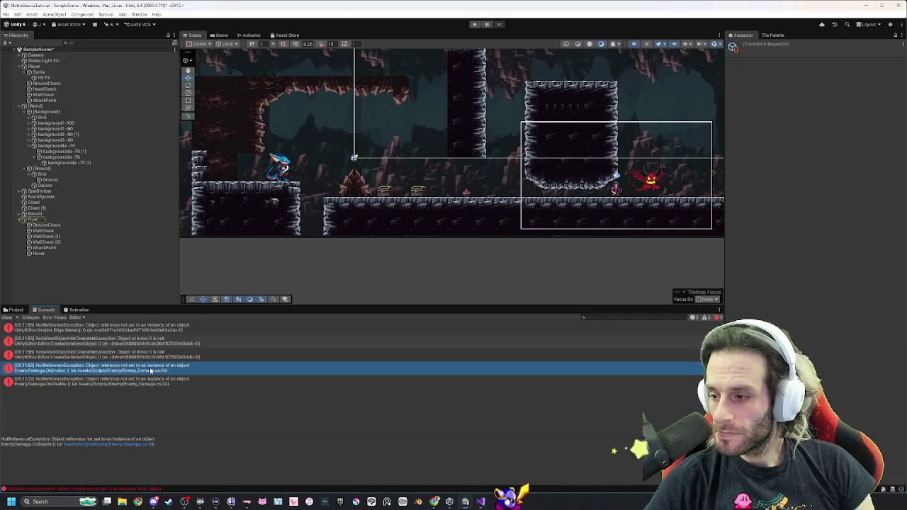
{"action": "double_click", "coordinate": [160, 369]}
{"action": "key", "text": "alt+Tab"}
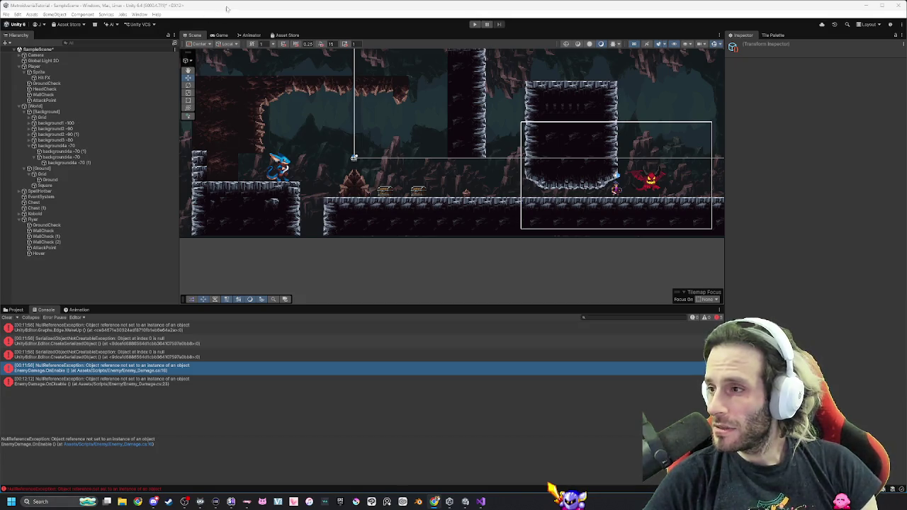
{"action": "key", "text": "alt+Tab"}
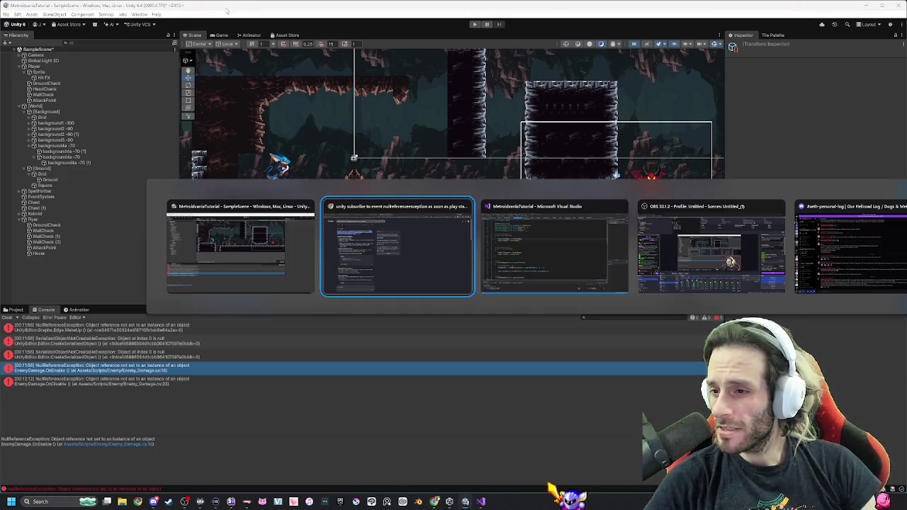
Back in Visual Studio, read the Quick Info for OnEnable and HandleDamage in Enemy_Damage.cs.
{"action": "key", "text": "Tab"}
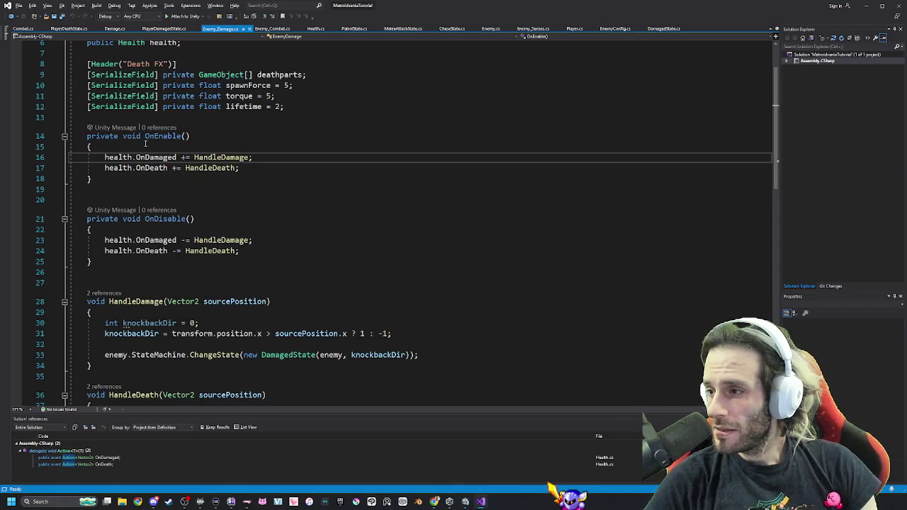
{"action": "mouse_move", "coordinate": [148, 138]}
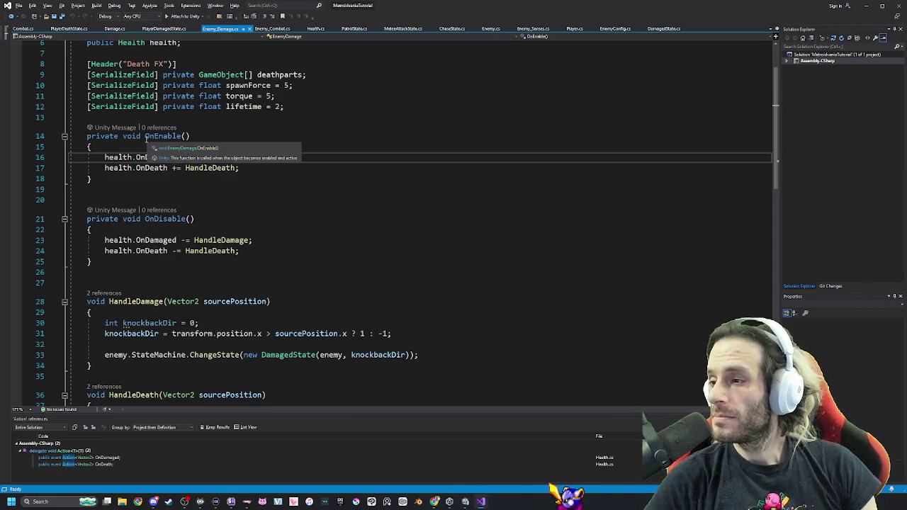
{"action": "mouse_move", "coordinate": [252, 159]}
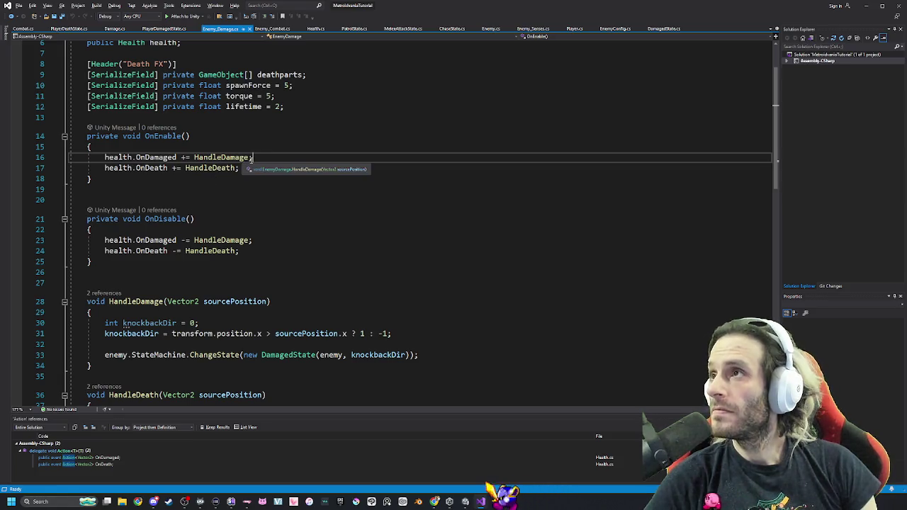